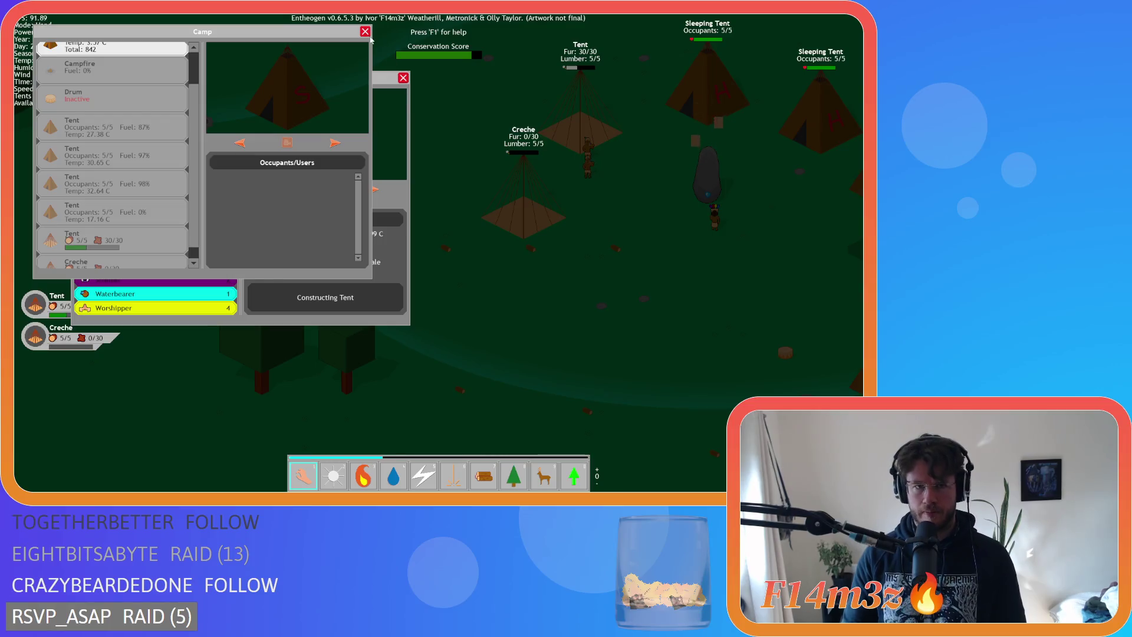
Open the camp overview, jump to the unfuelled tent, and briefly view the tribe overview
left_click(402, 78)
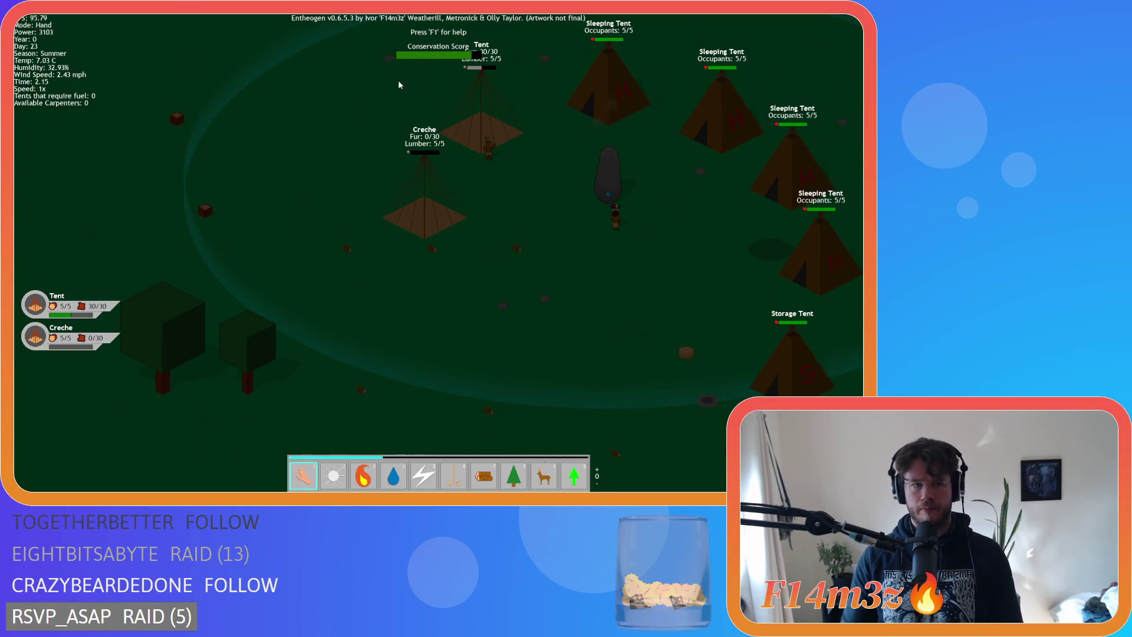
key("c")
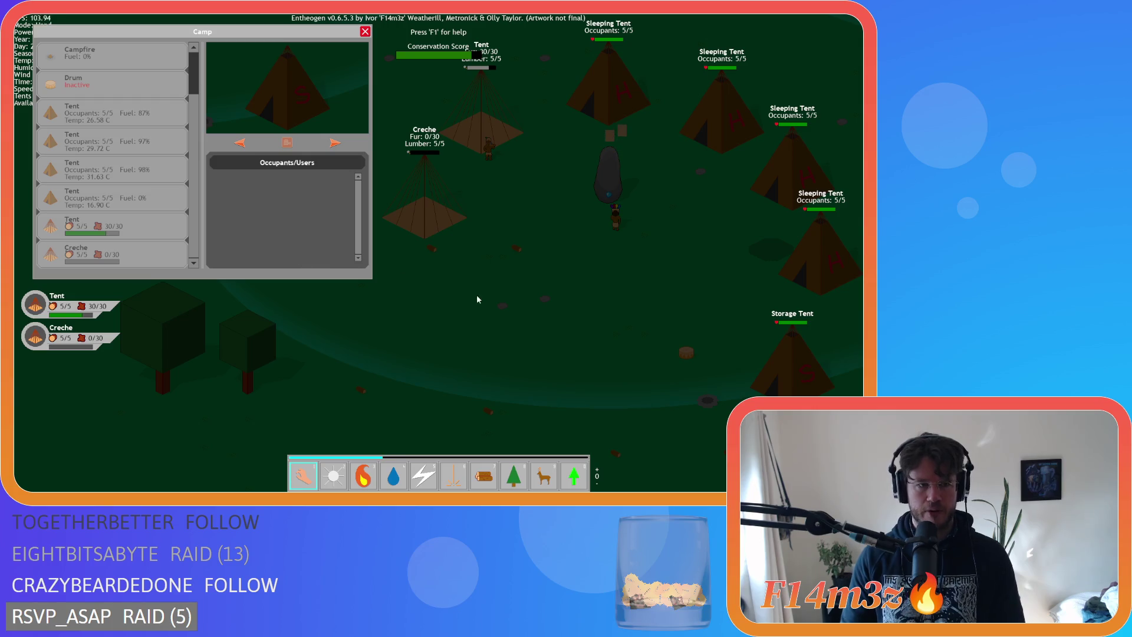
left_click(183, 207)
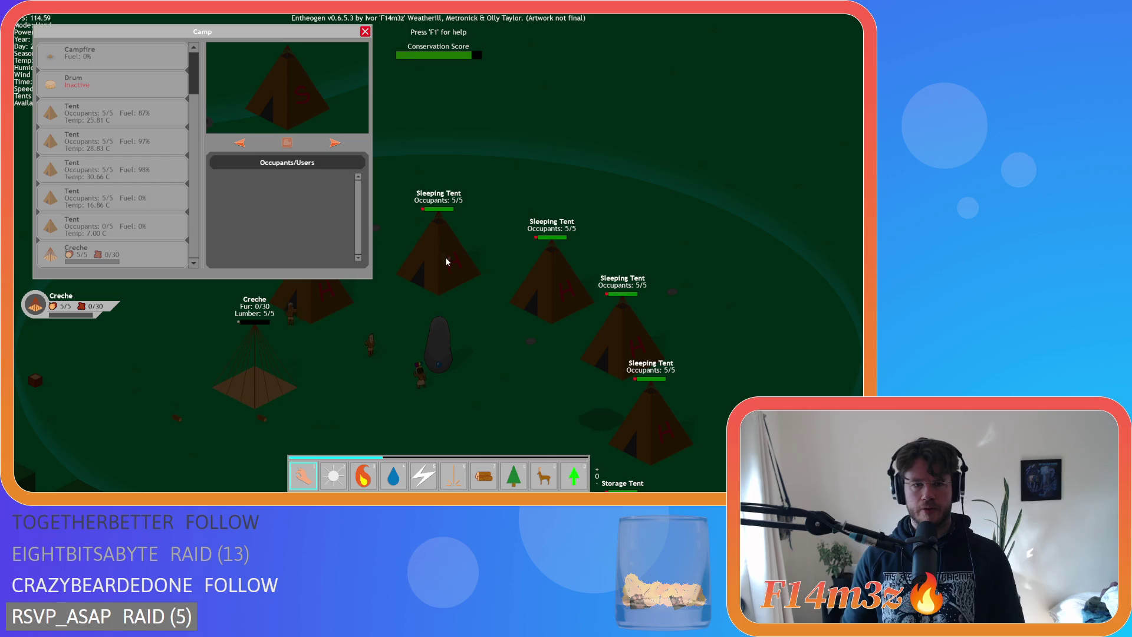
key("s")
left_click(508, 284)
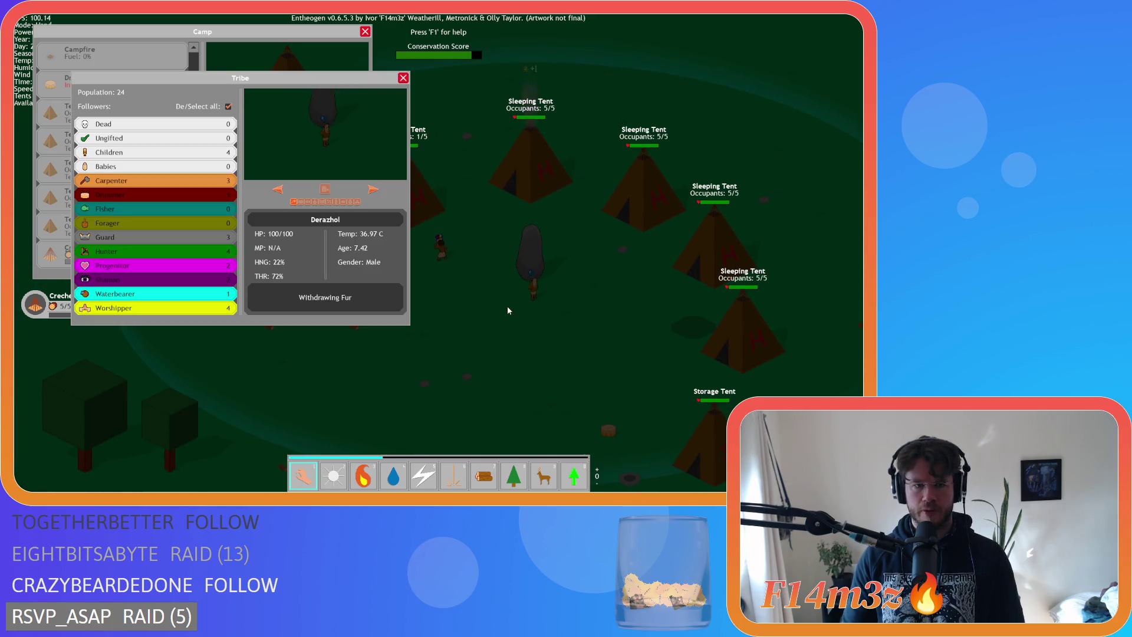
left_click(403, 82)
Pan around the camp, then quit the game back to the sc_tentFuelInterupt script
key("a")
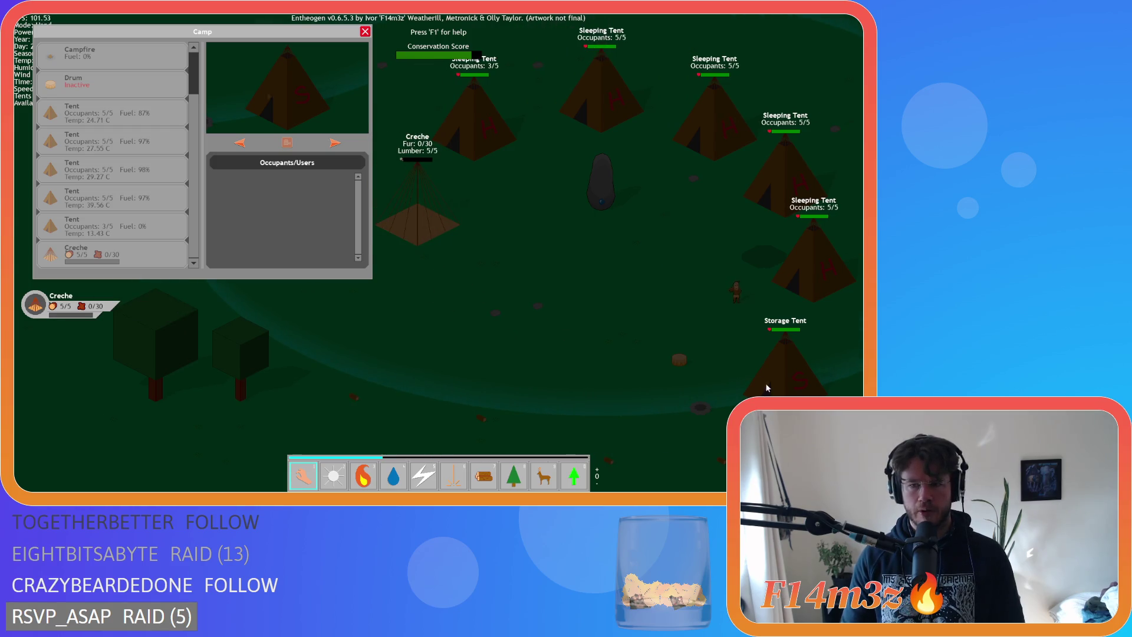
key("d")
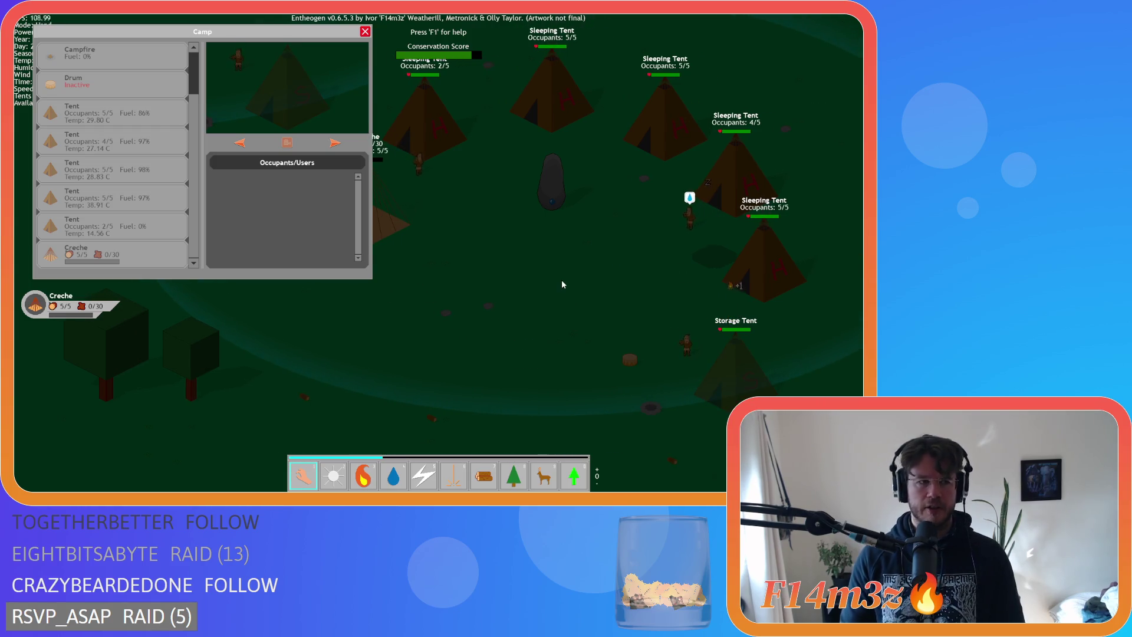
key("d")
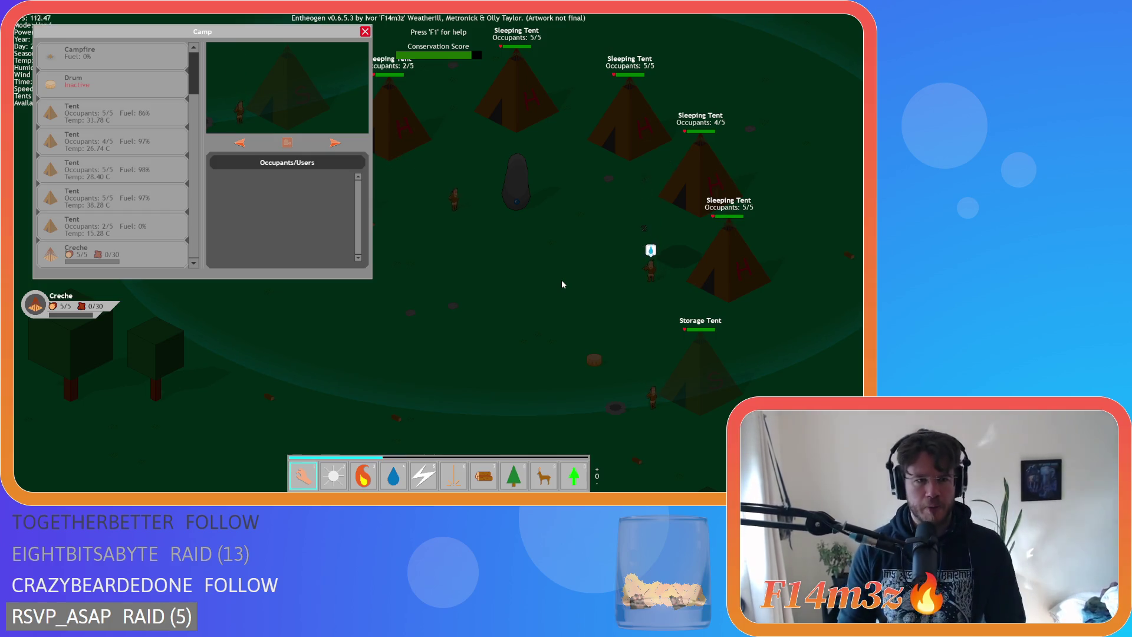
key("s")
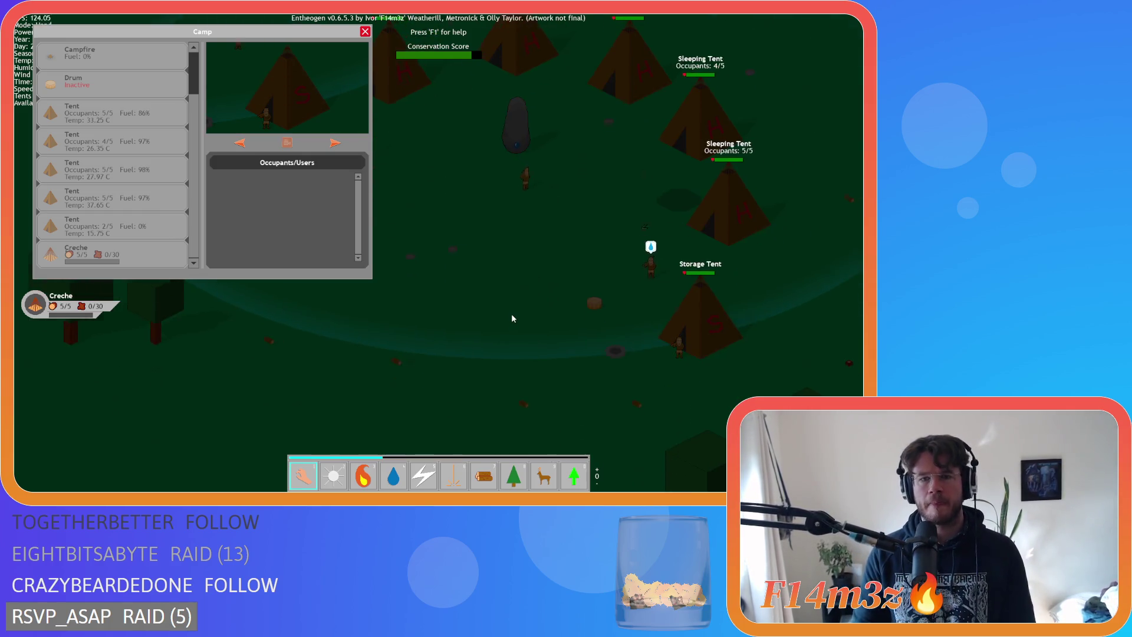
key("a")
key("Escape")
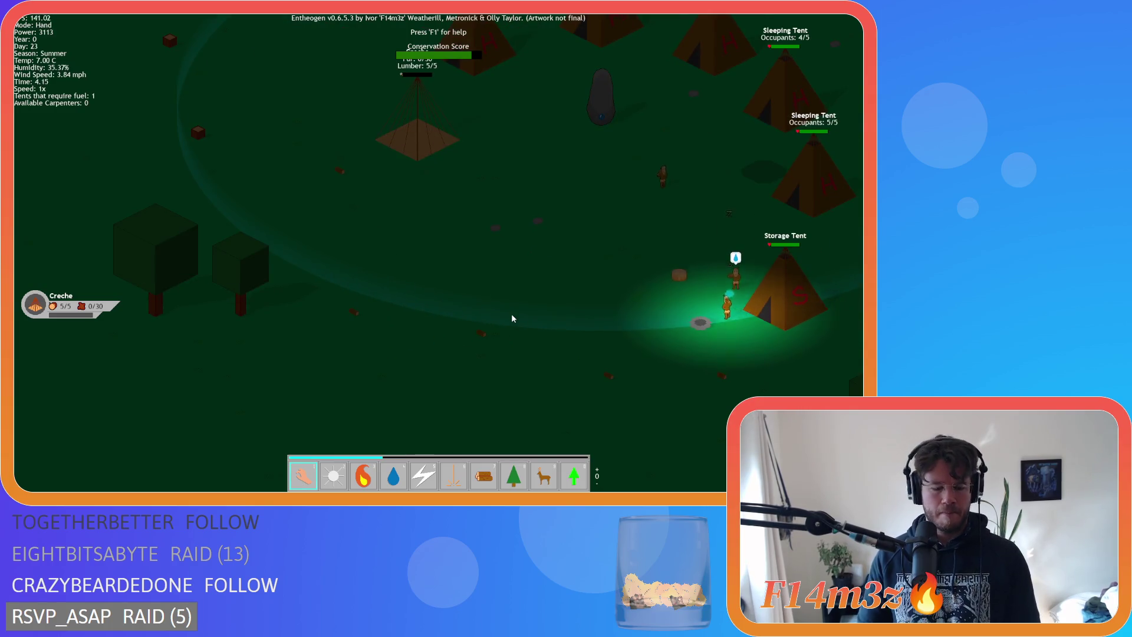
key("Escape")
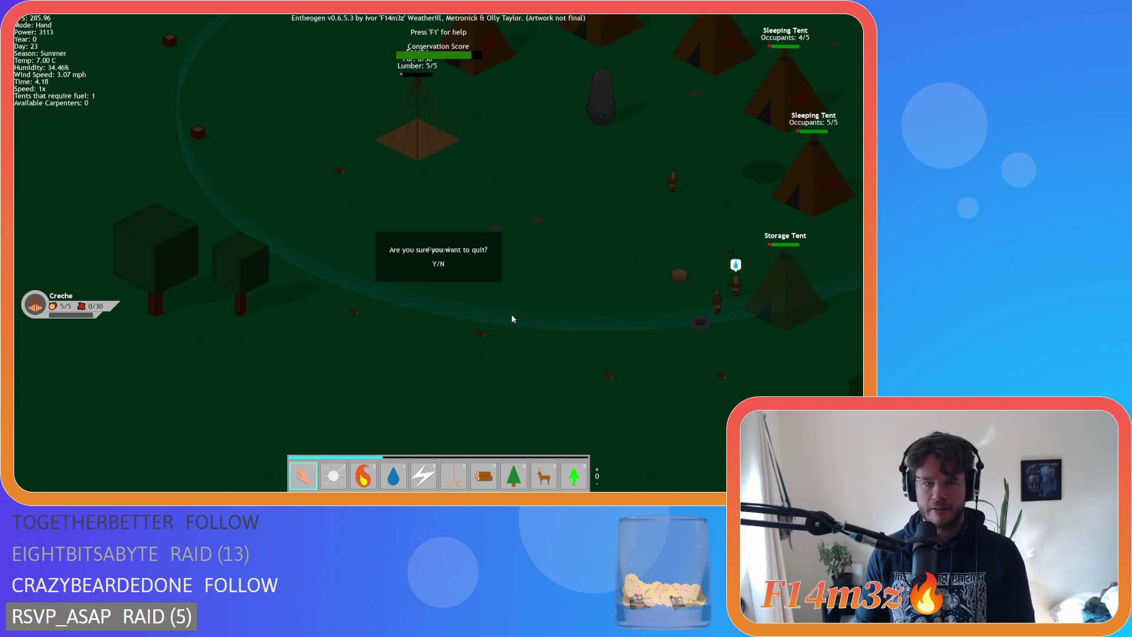
key("Return")
left_click(398, 214)
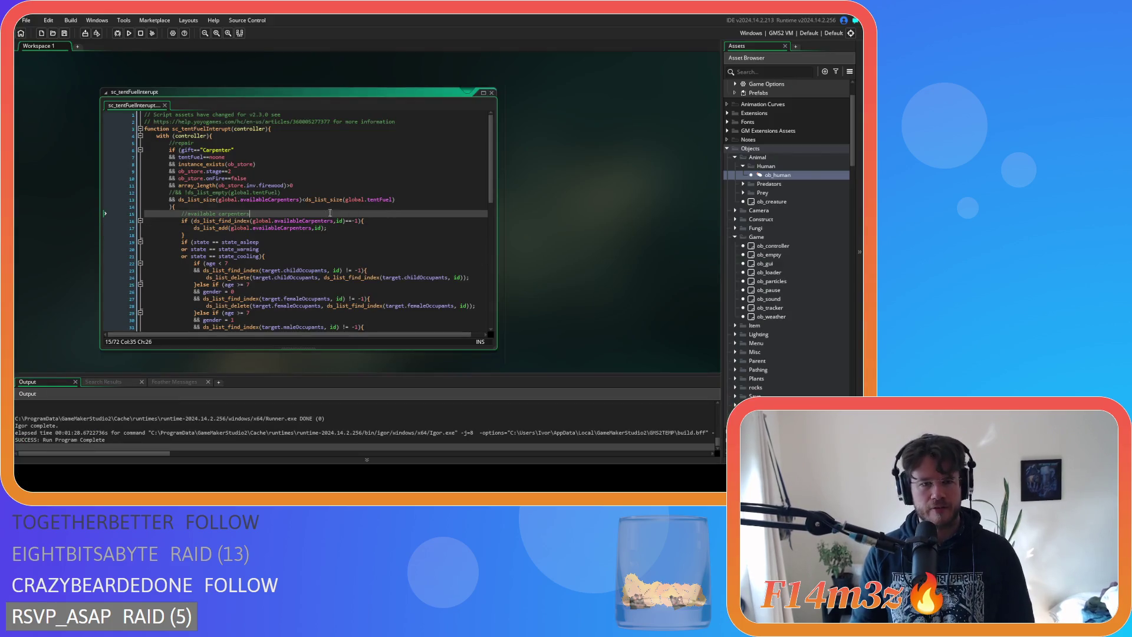
left_click(434, 201)
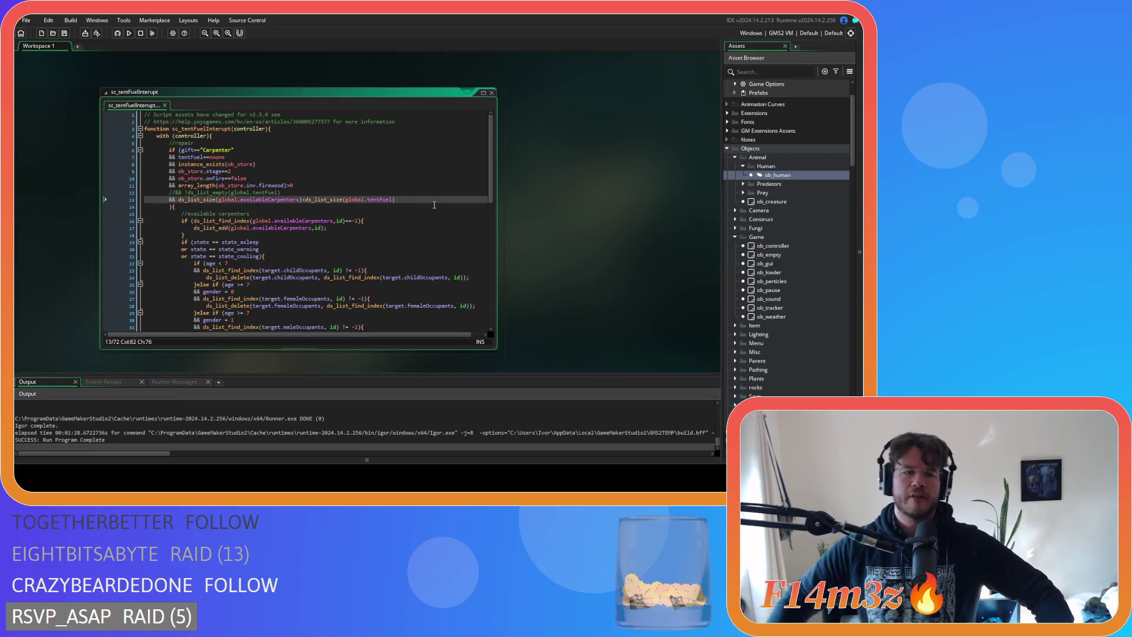
mouse_move(394, 201)
left_mouse_down()
mouse_move(288, 195)
mouse_move(403, 199)
left_mouse_up()
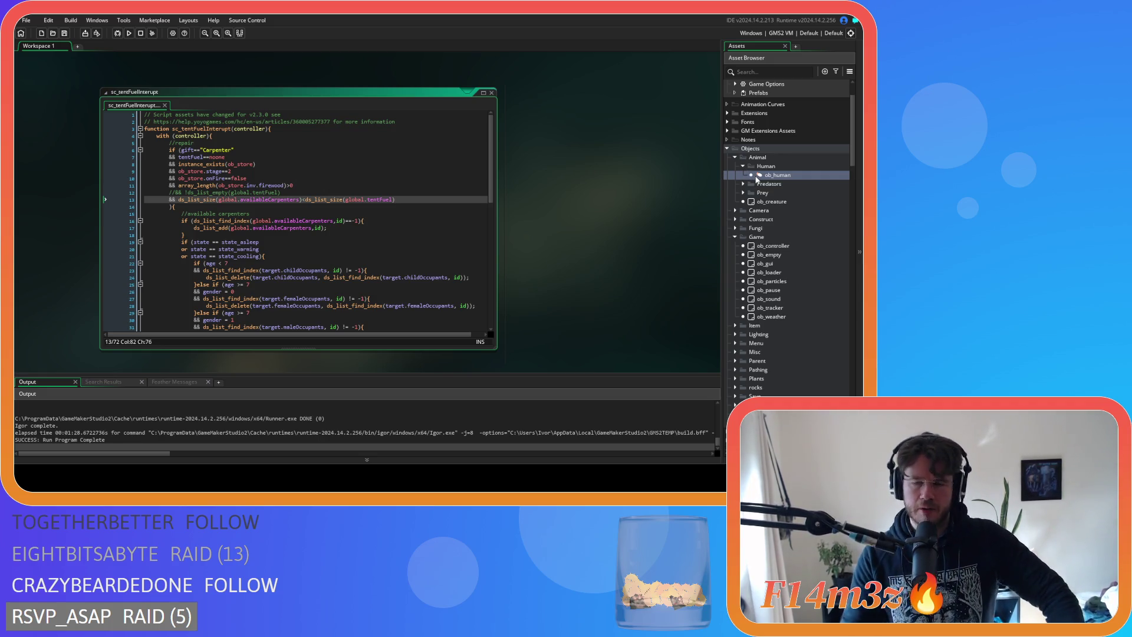
left_click(634, 224)
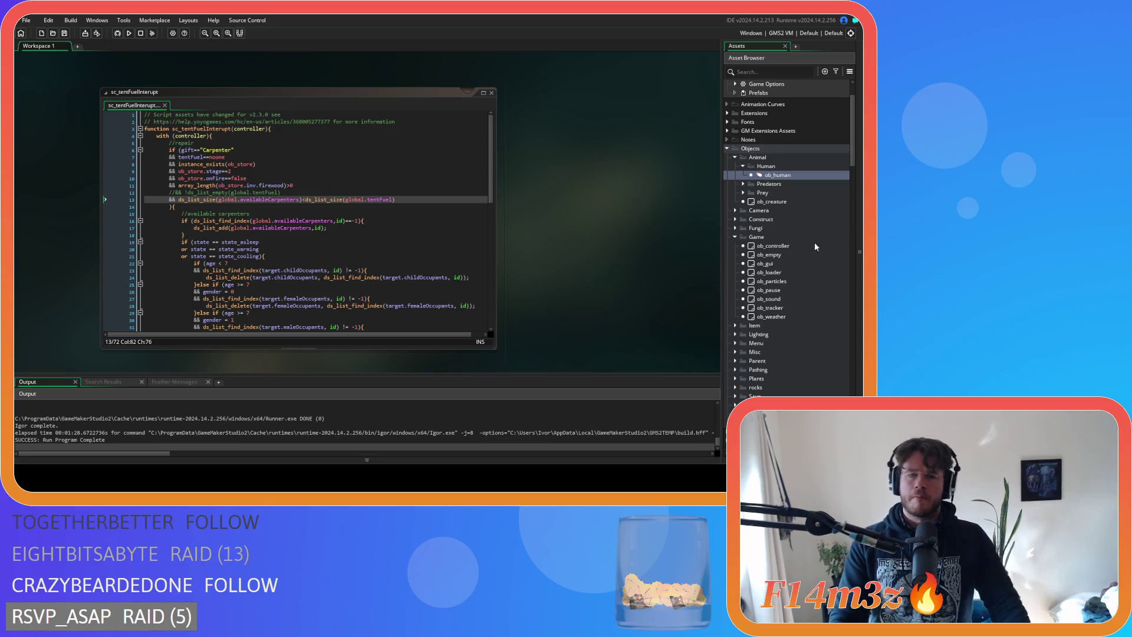
Open sc_loadTents from the Loading folder and read through its hut stage and fuel code
scroll(801, 216, "down", 10)
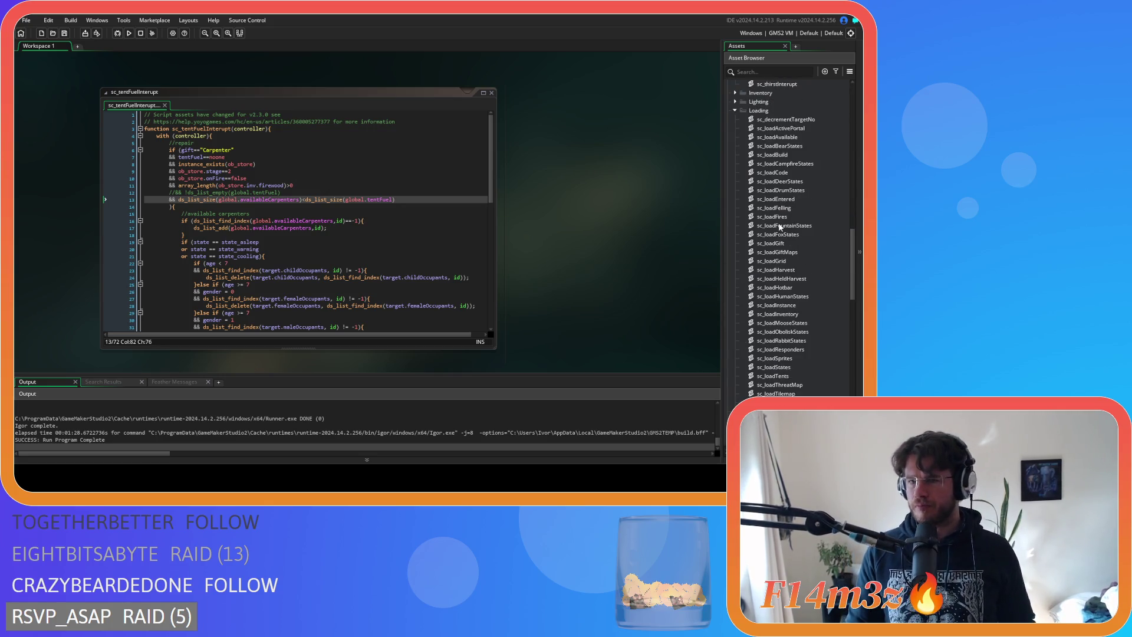
scroll(805, 224, "down", 2)
double_click(797, 341)
left_click(341, 203)
left_click(347, 139)
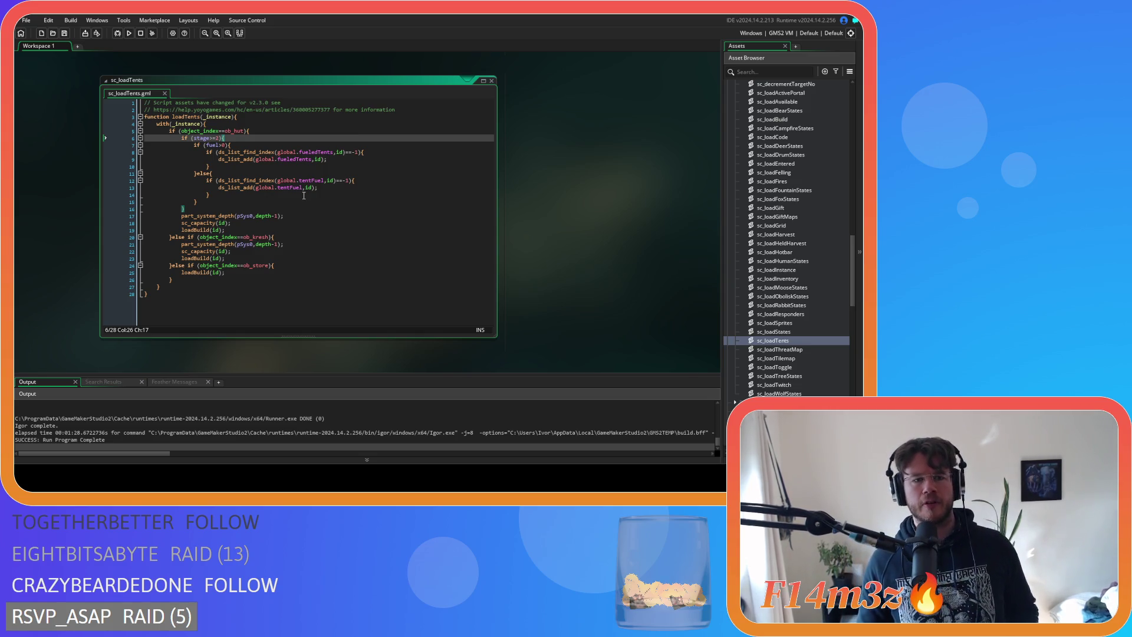
left_click(308, 217)
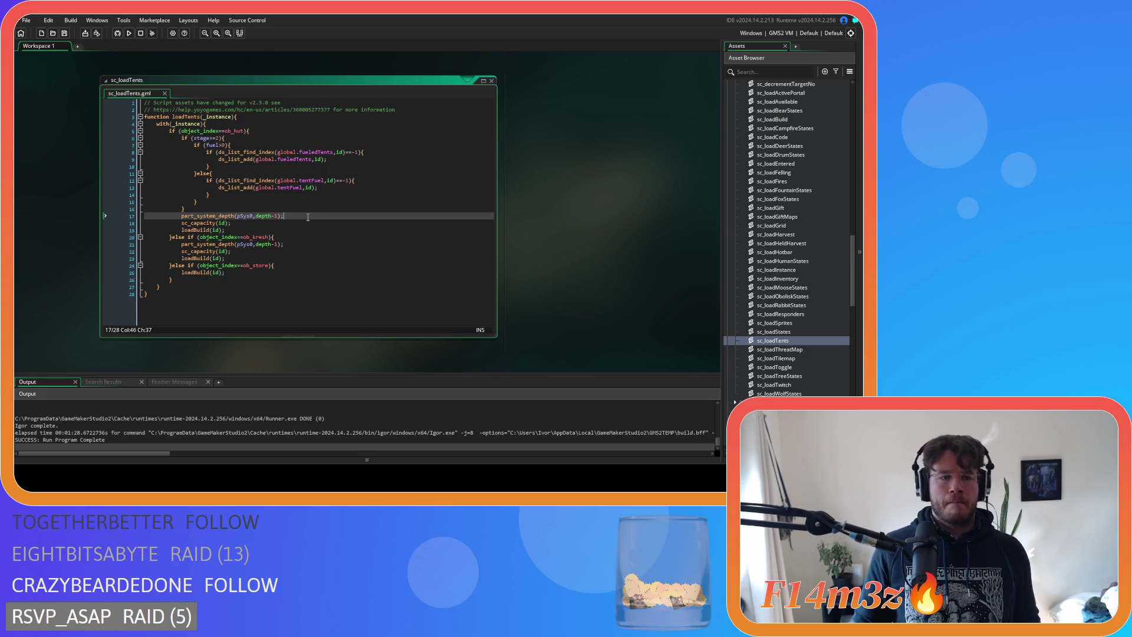
left_click(287, 225)
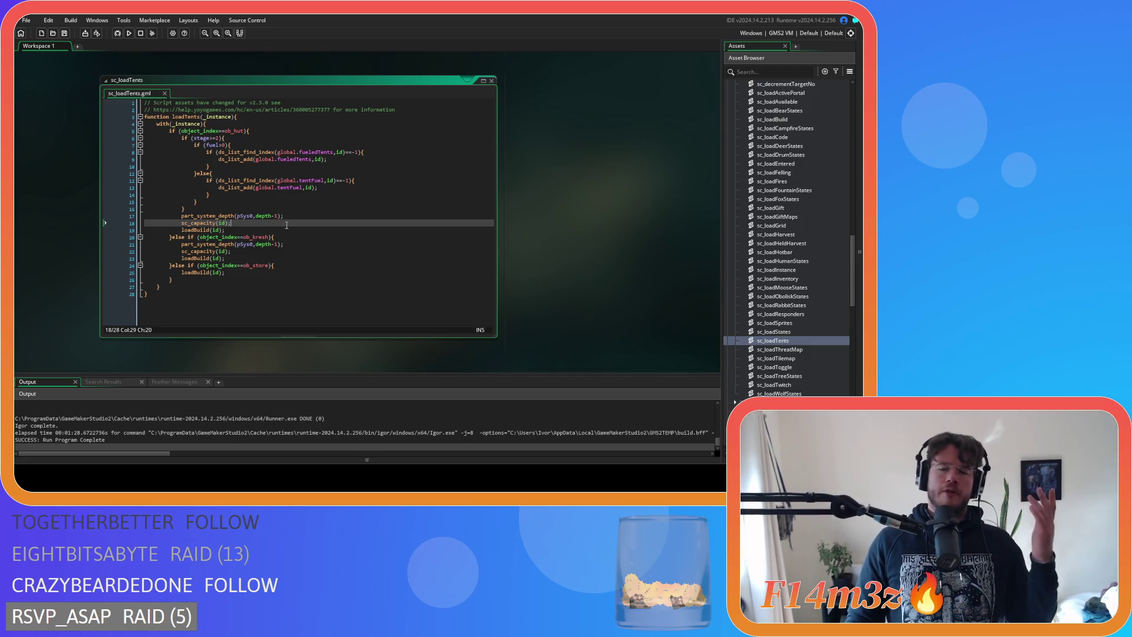
left_click(322, 201)
left_click(352, 187)
left_click(373, 158)
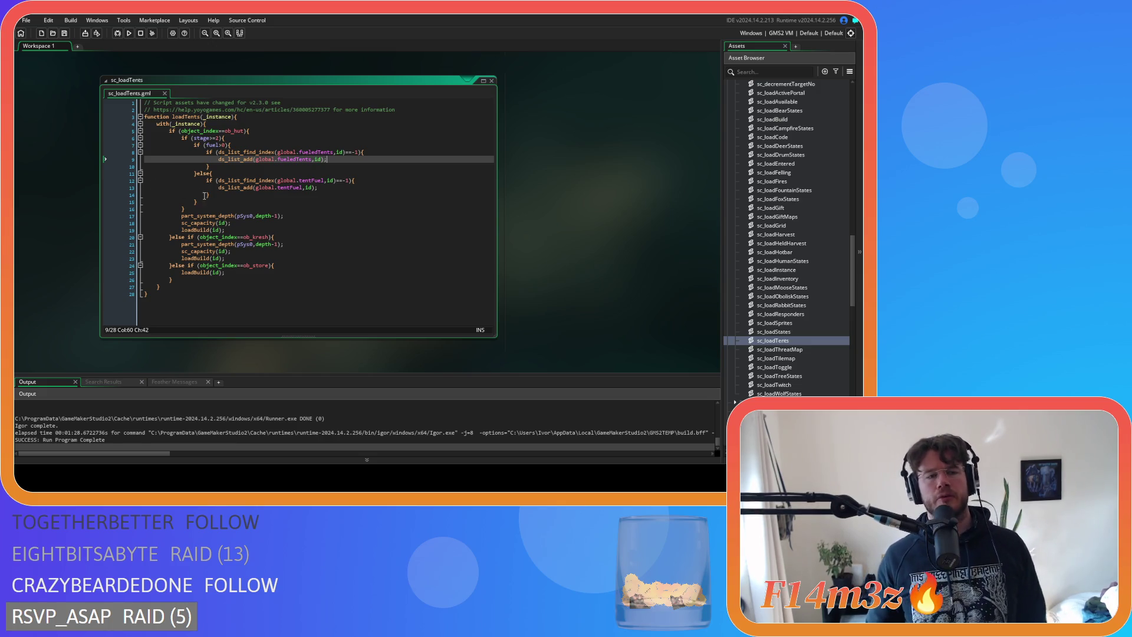
left_click_drag(207, 206, 182, 138)
Copy the hut's stage-and-fuel block (lines 6–16) and paste it into the ob_kresh else-if branch
right_click(184, 156)
left_click(207, 173)
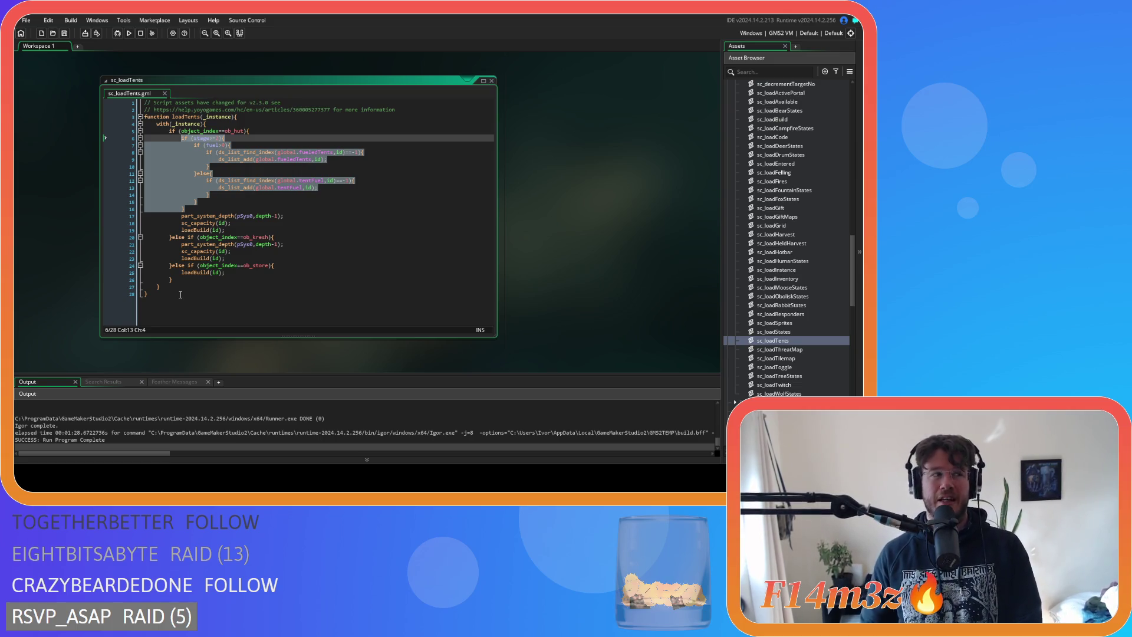
left_click(297, 237)
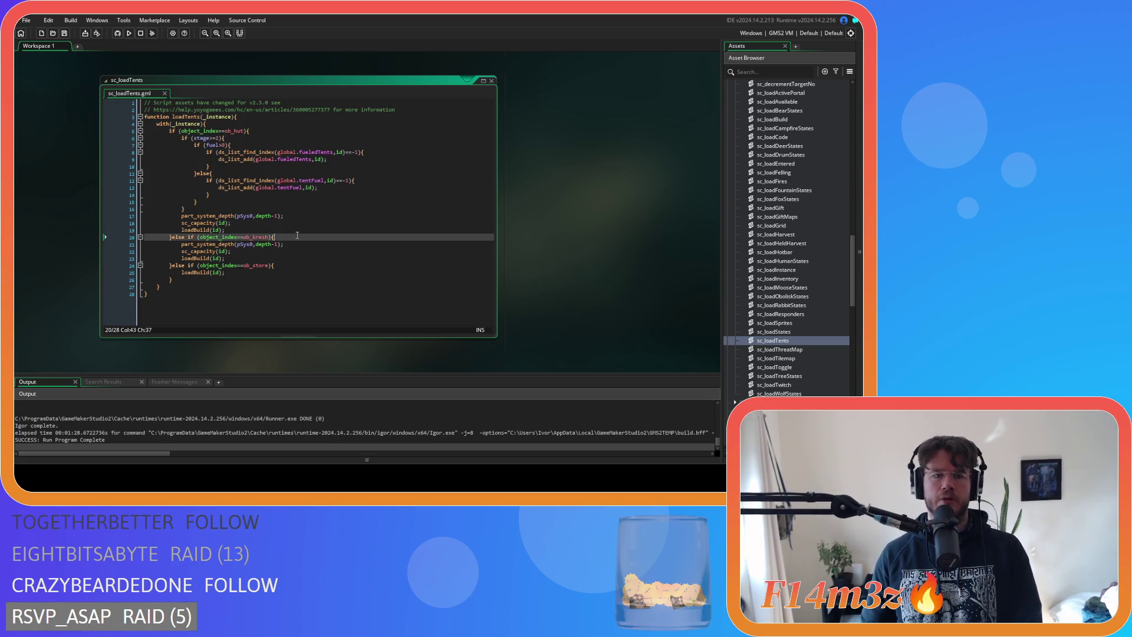
key("Return")
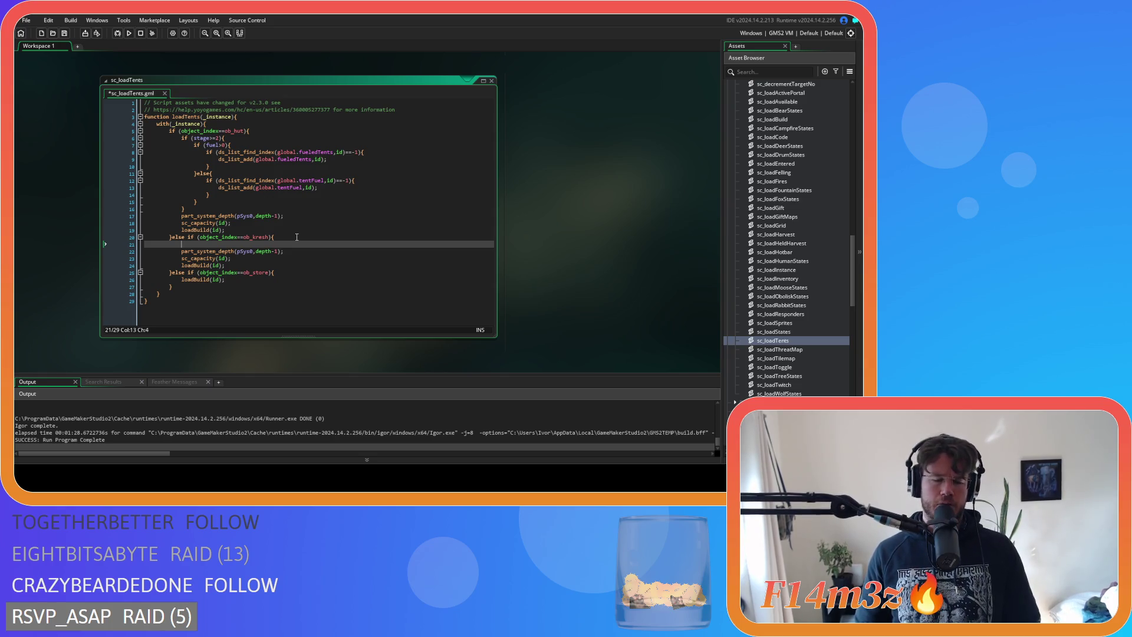
key("ctrl+v")
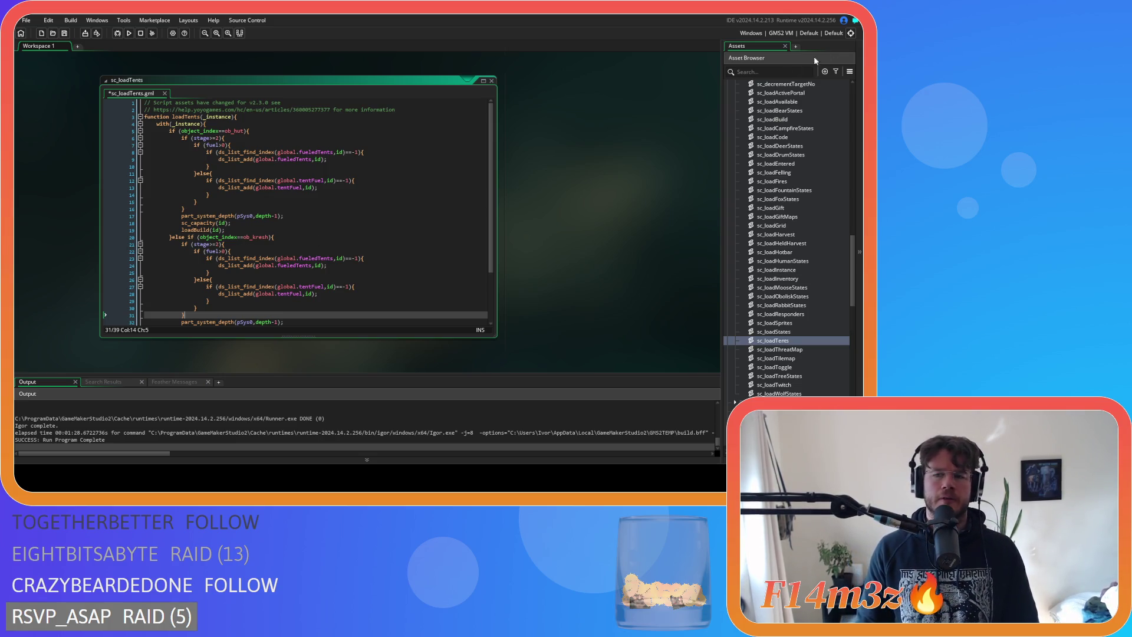
scroll(778, 201, "up", 15)
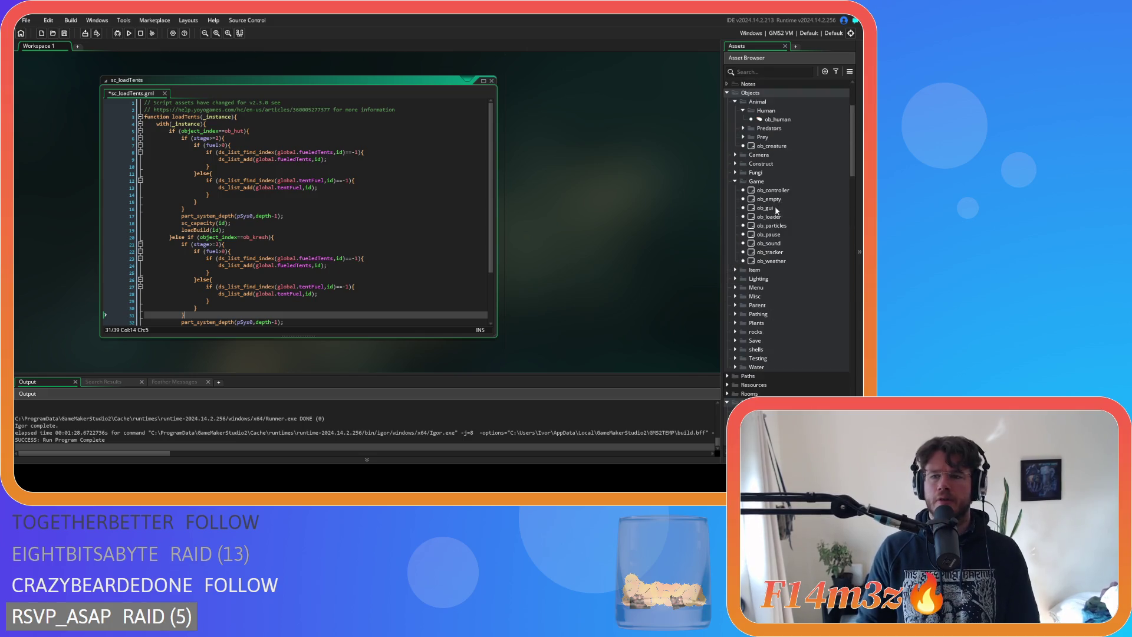
Open ob_kresh from Objects > Construct, review its Create code and sprite lines, then close it
left_click(736, 163)
scroll(773, 223, "down", 3)
double_click(768, 146)
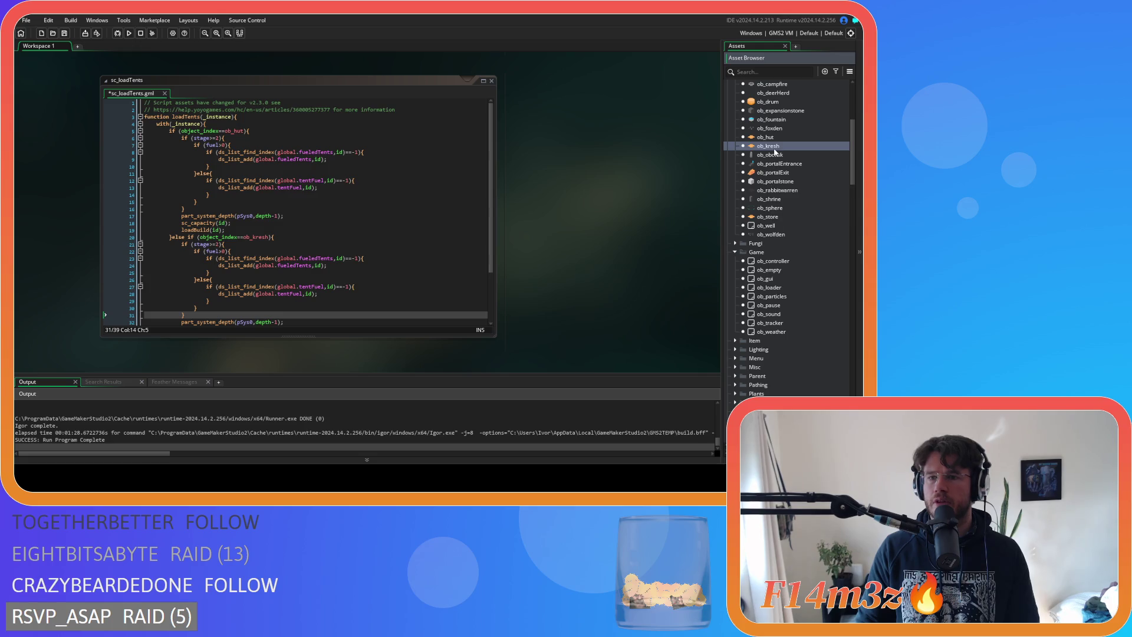
scroll(565, 171, "down", 5)
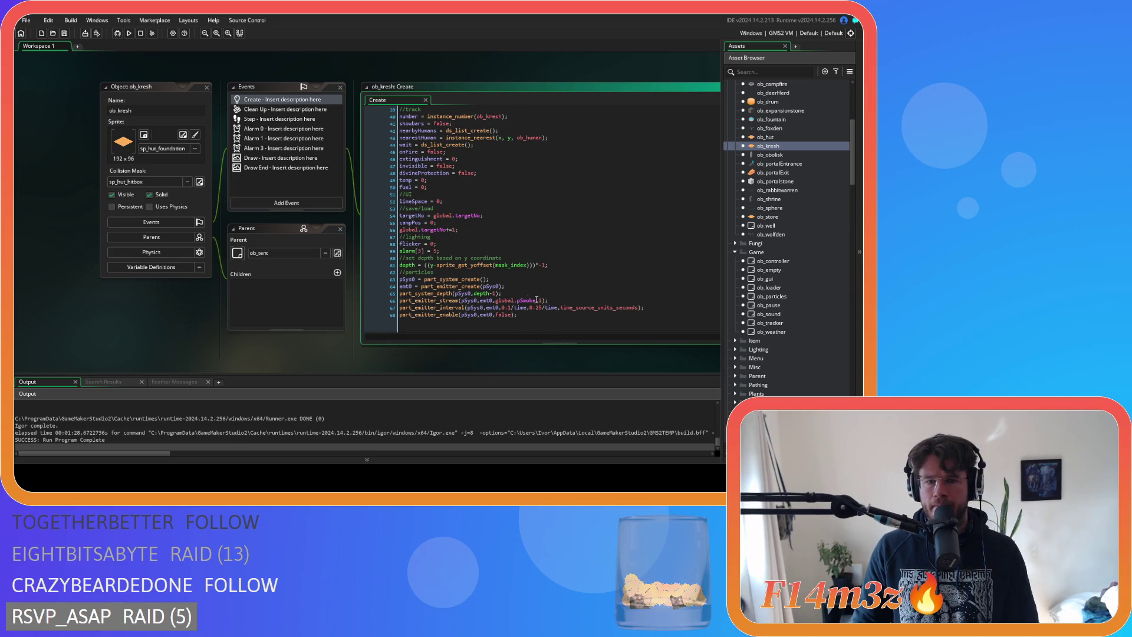
scroll(546, 300, "up", 5)
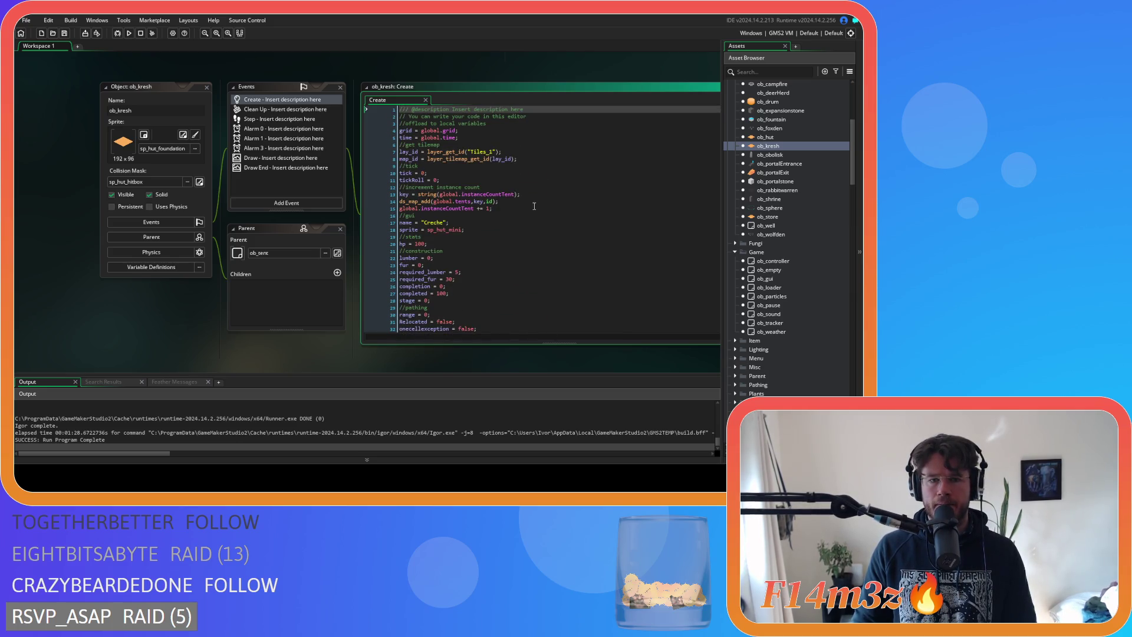
left_click(551, 201)
left_click(557, 227)
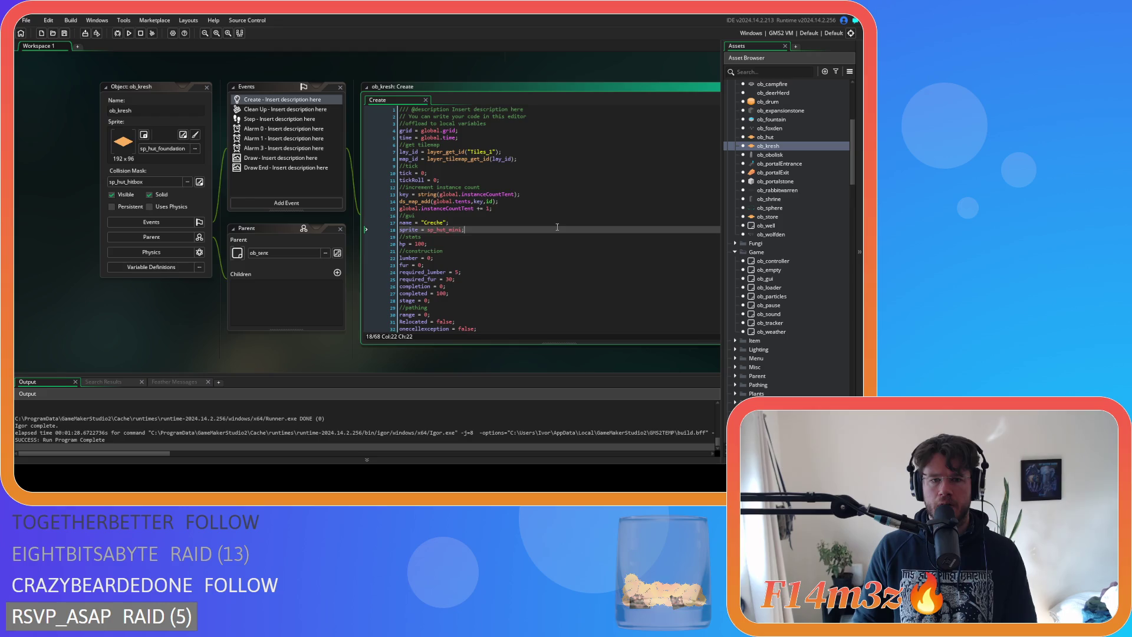
left_click(207, 87)
scroll(783, 202, "down", 10)
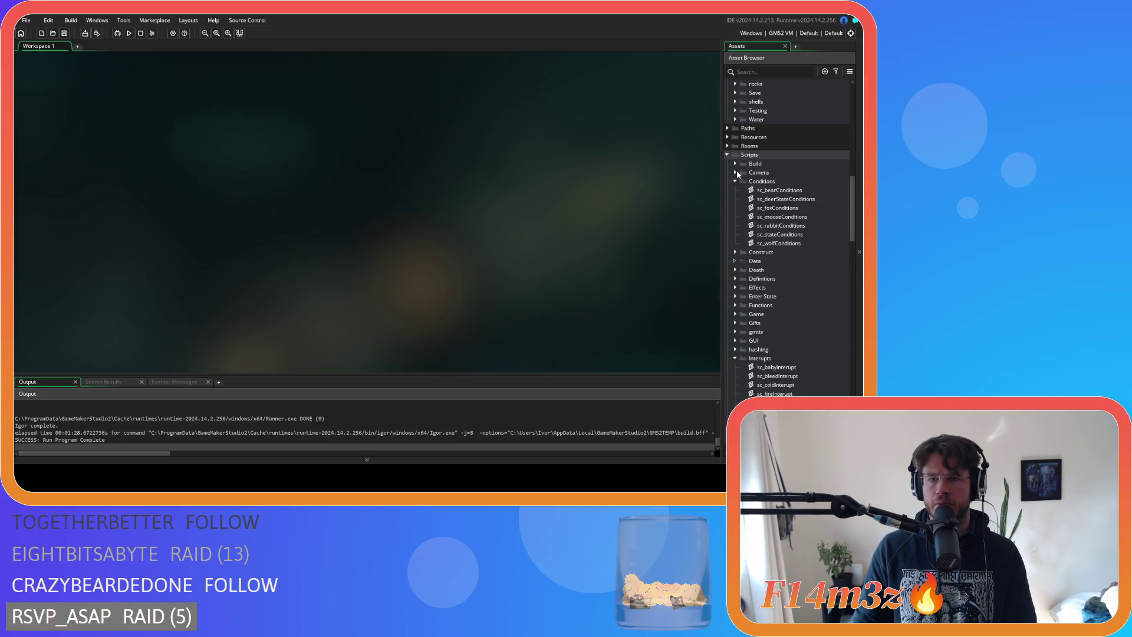
left_click(736, 164)
double_click(777, 199)
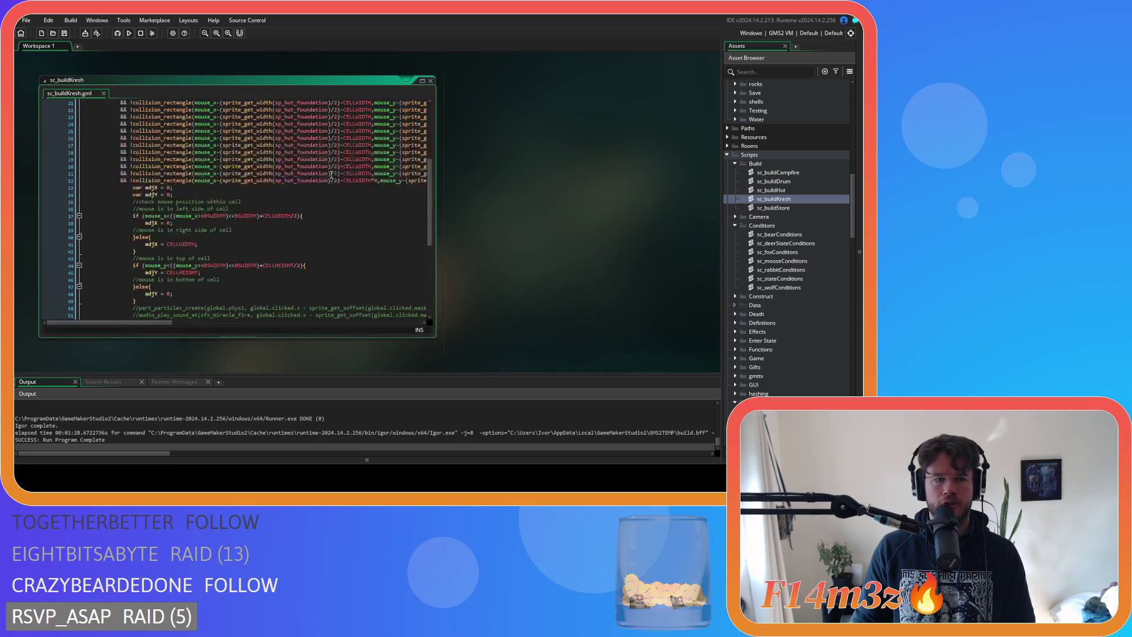
scroll(330, 171, "down", 8)
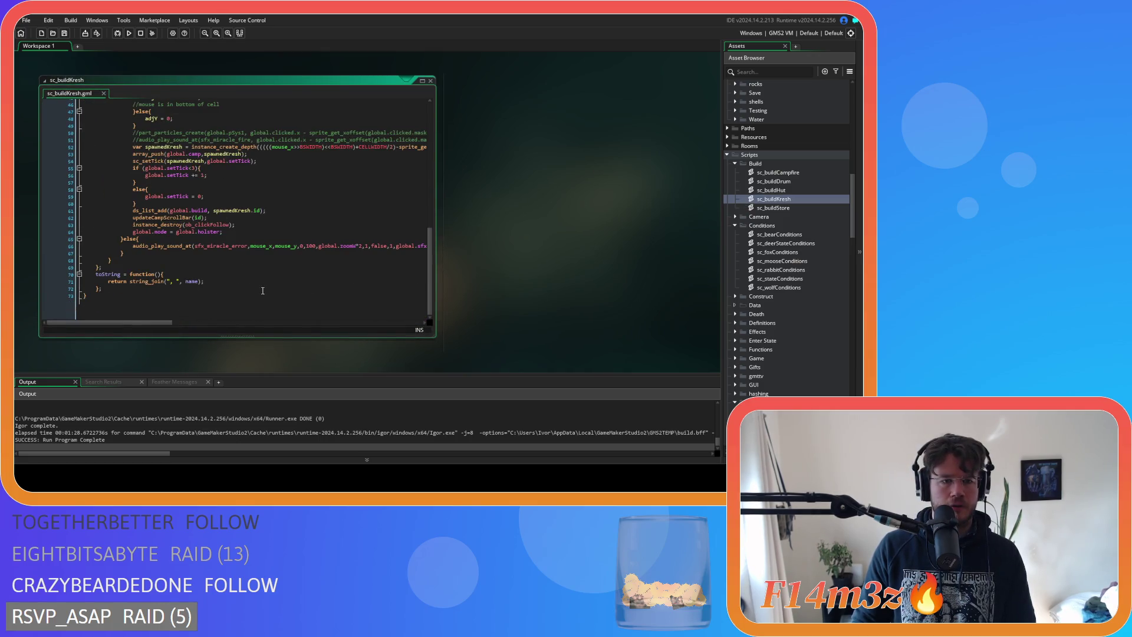
scroll(237, 287, "up", 15)
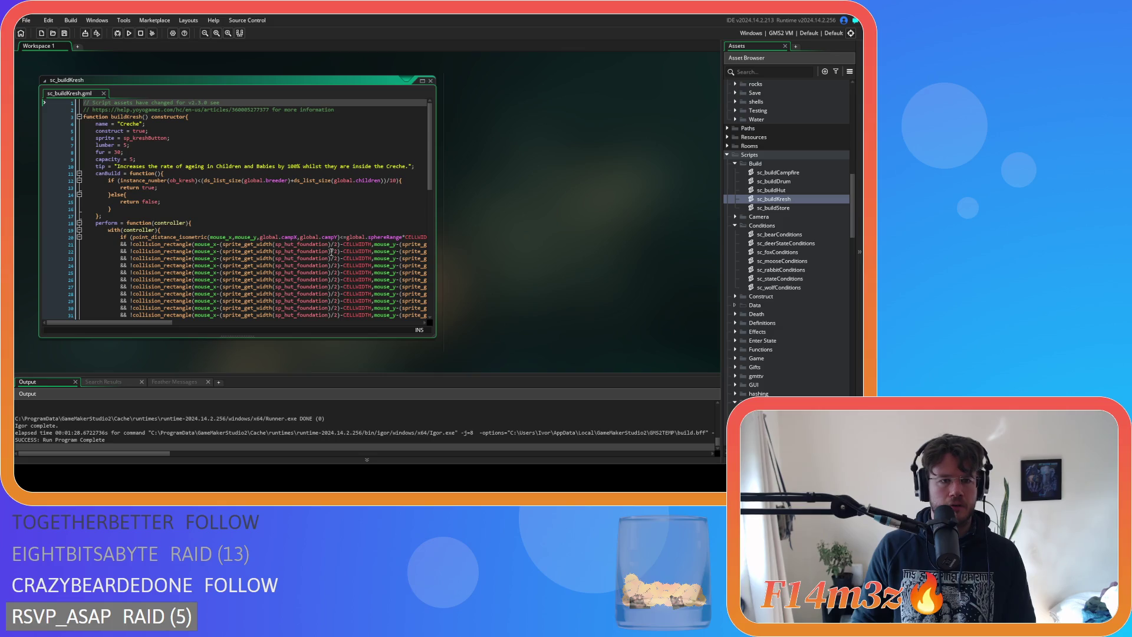
scroll(331, 252, "down", 12)
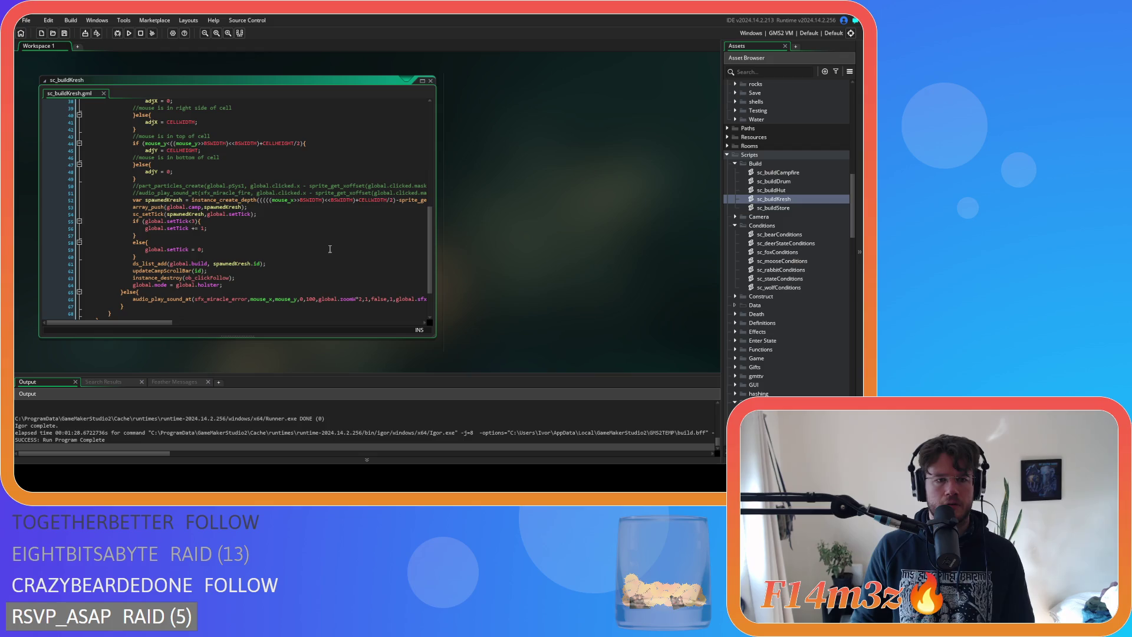
left_click(289, 260)
scroll(330, 258, "up", 8)
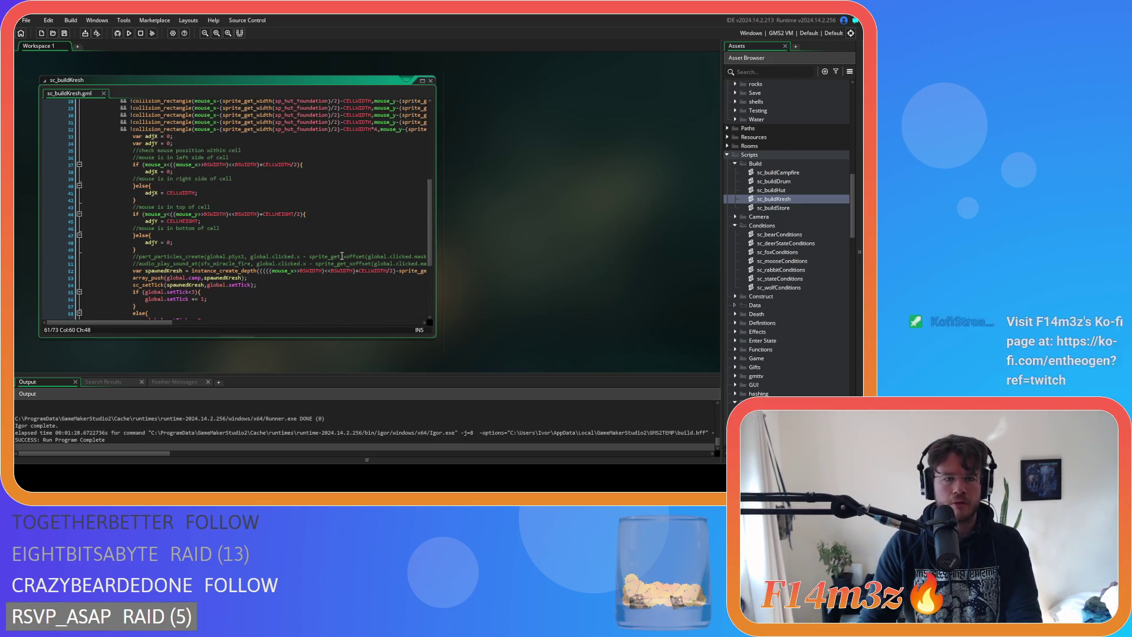
scroll(342, 256, "up", 4)
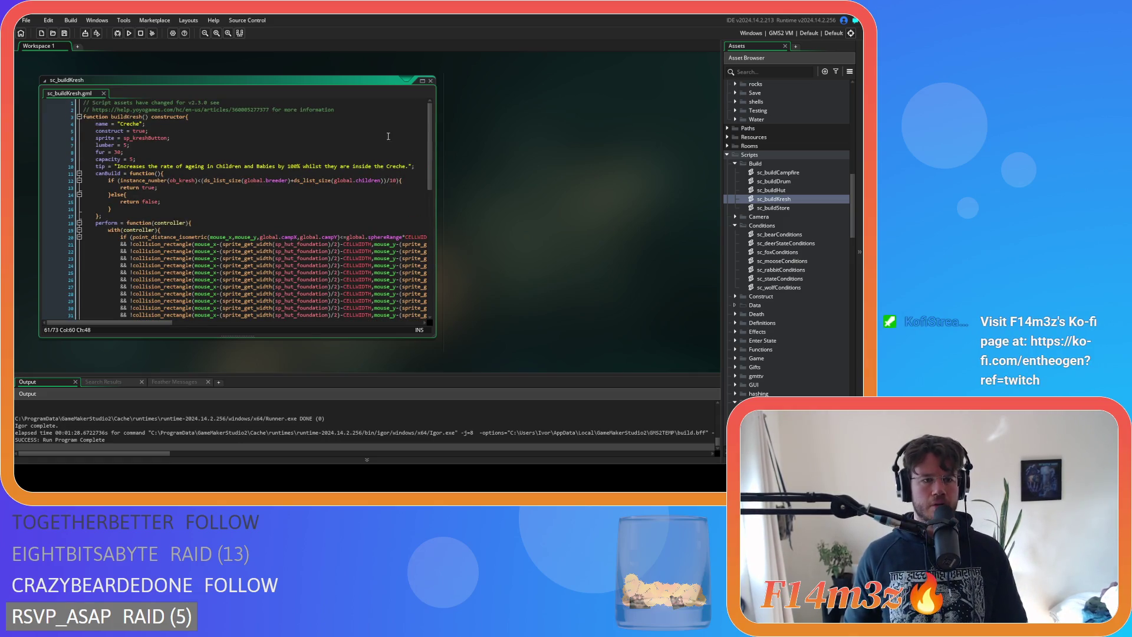
left_click(430, 81)
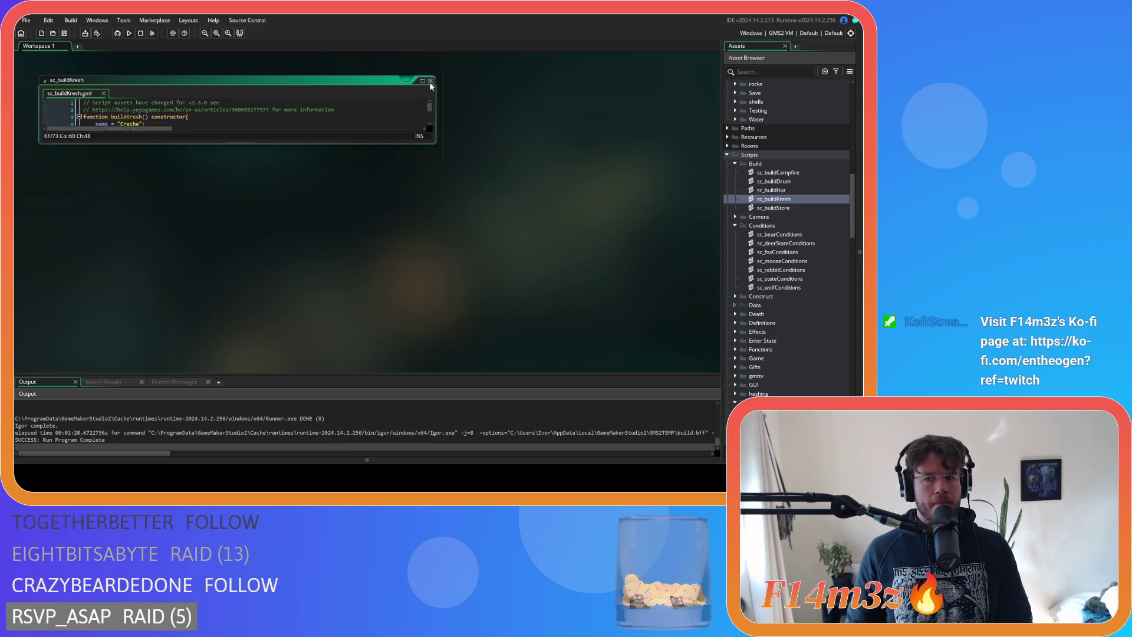
Save sc_loadTents and delete the fuel>0 condition from the kresh branch
scroll(491, 235, "up", 3)
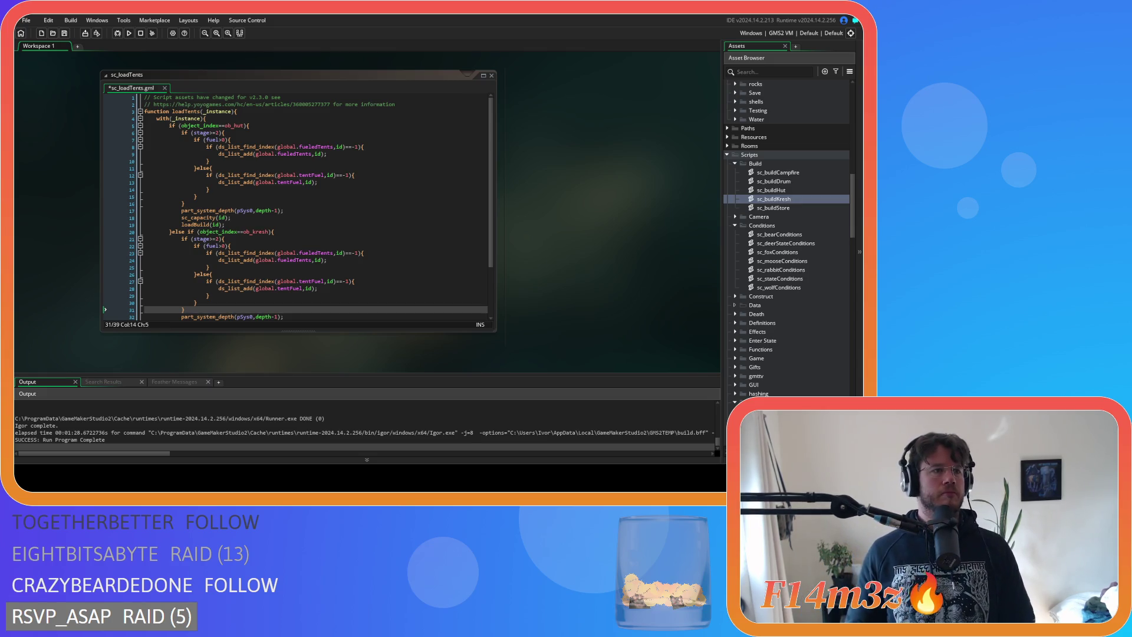
left_click(330, 182)
key("ctrl+s")
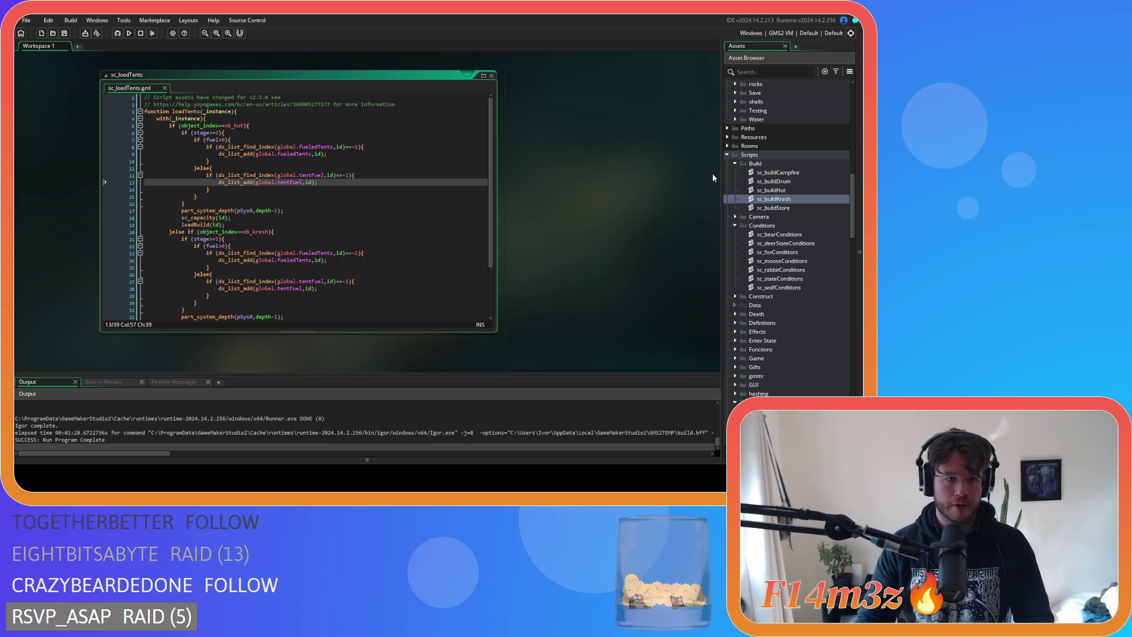
left_click(243, 244)
key("Up")
key("Up")
key("Down")
key("Down")
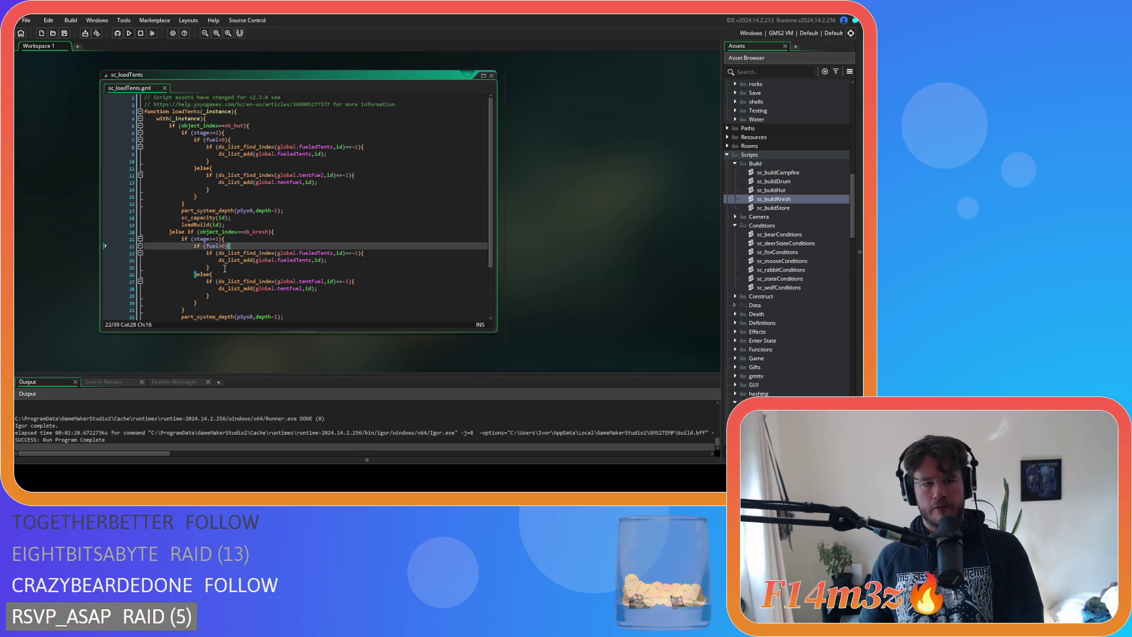
left_click_drag(227, 246, 205, 246)
key("BackSpace")
Add an '&& fuel<=0' condition after stage>=2 and delete the old nested fuel blocks
left_click(219, 239)
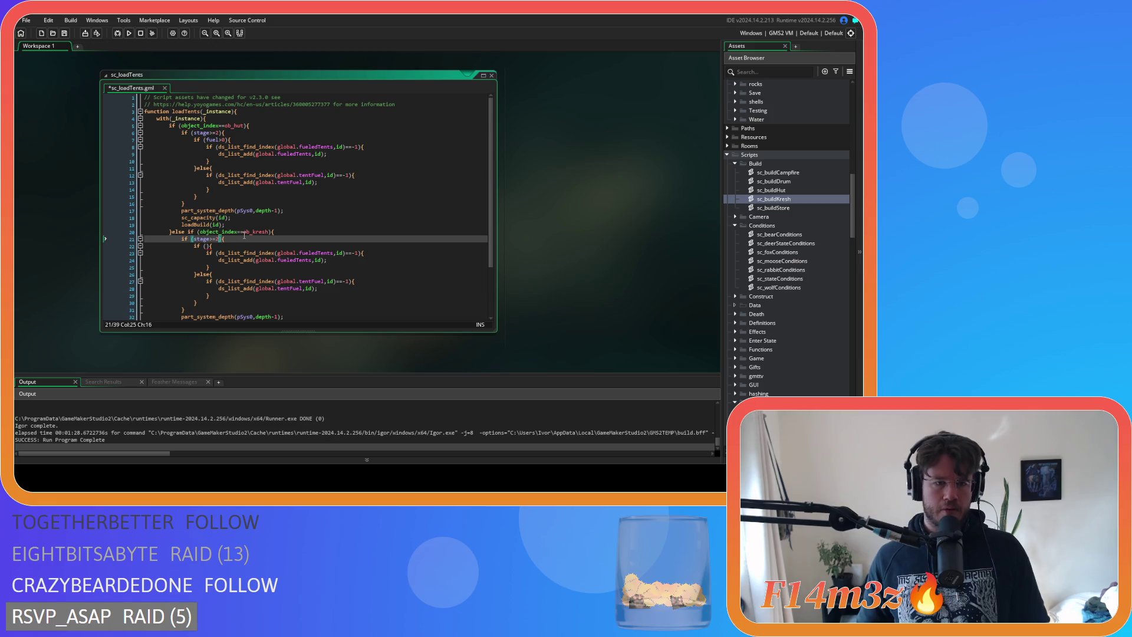
key("Return")
type("&& fuel>0")
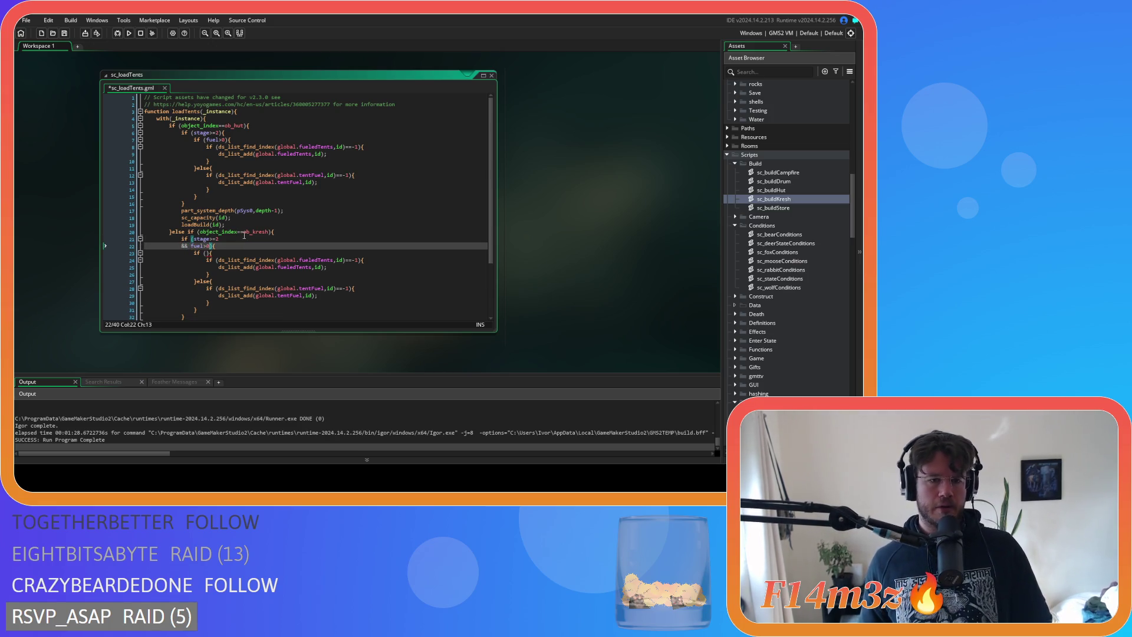
left_click(204, 246)
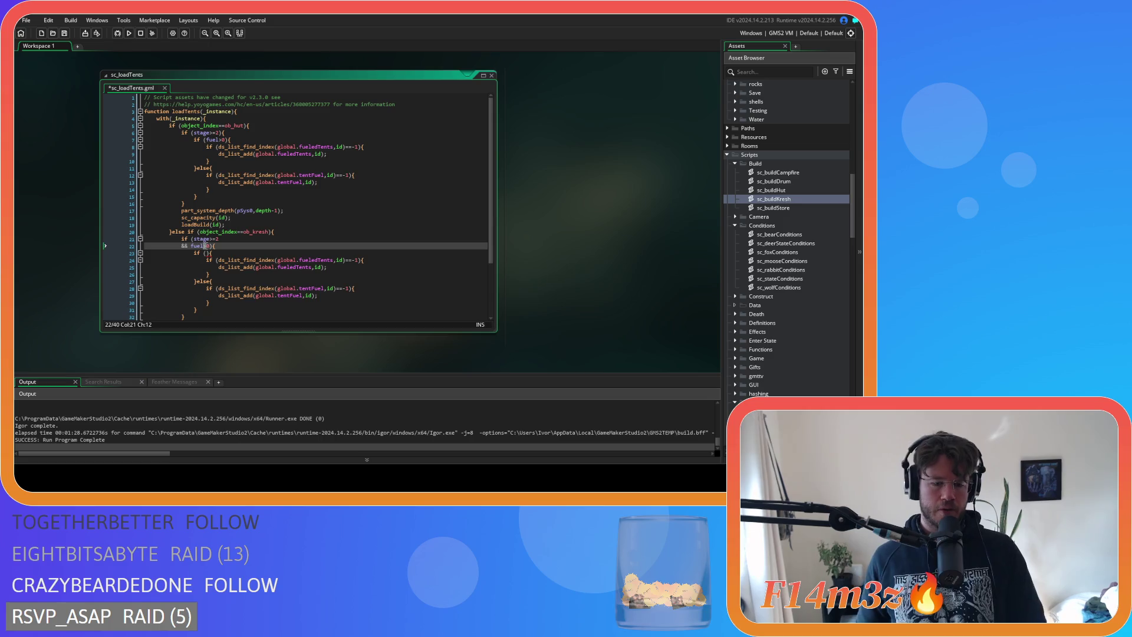
type("<=")
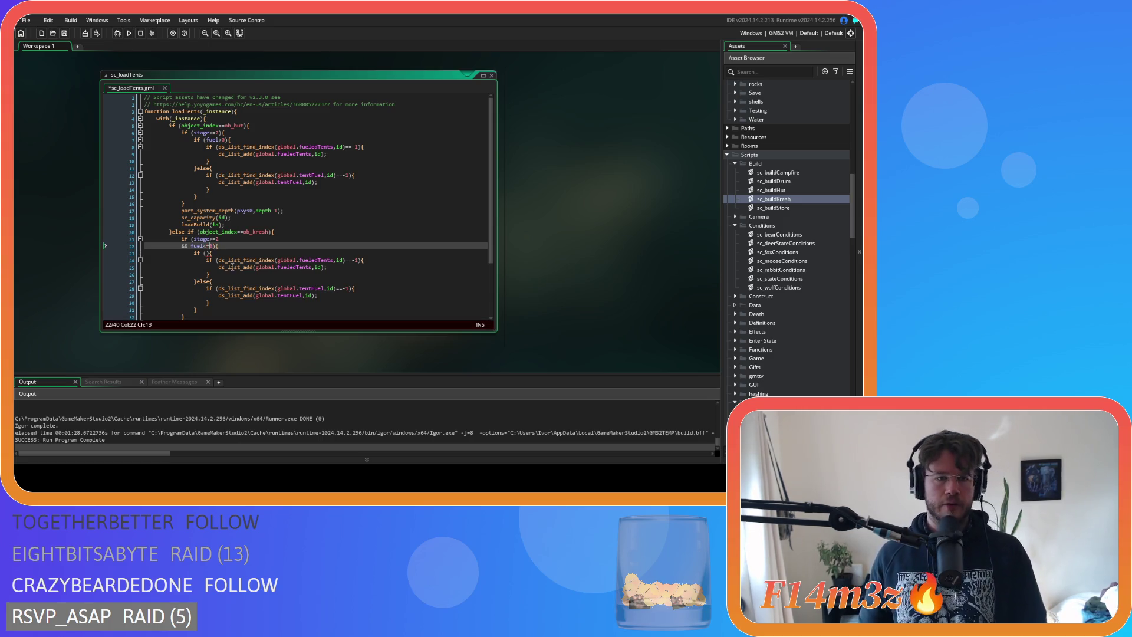
left_click_drag(225, 275, 181, 273)
left_click_drag(105, 282, 105, 252)
key("Delete")
Remove the leftover brace line and append an && global.tentFuel membership check after fuel<=0
key("Delete")
left_click(210, 268)
left_click(112, 274)
key("Delete")
left_click(207, 269)
left_click_drag(218, 253, 349, 257)
key("ctrl+c")
key("Delete")
left_click(214, 246)
key("Return")
type("&&")
key("ctrl+v")
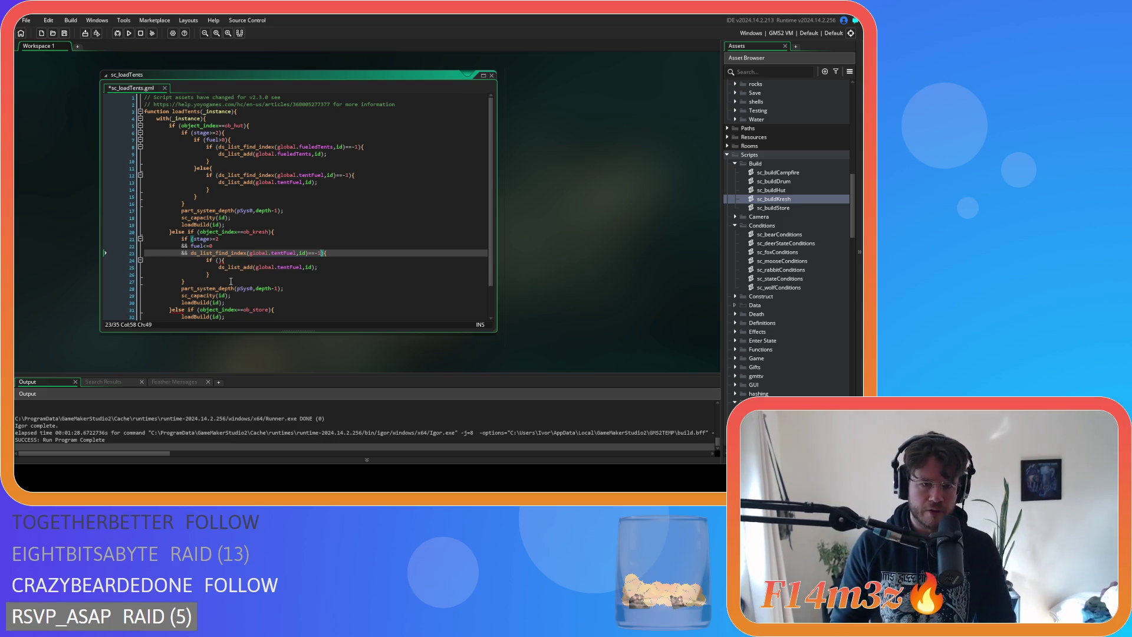
Delete the empty if line and extra brace, outdent ds_list_add, and save the script
left_click_drag(224, 260, 76, 258)
key("Delete")
key("Delete")
left_click_drag(209, 267, 116, 267)
key("Delete")
key("Home")
key("BackSpace")
key("BackSpace")
key("ctrl+s")
left_click(188, 239)
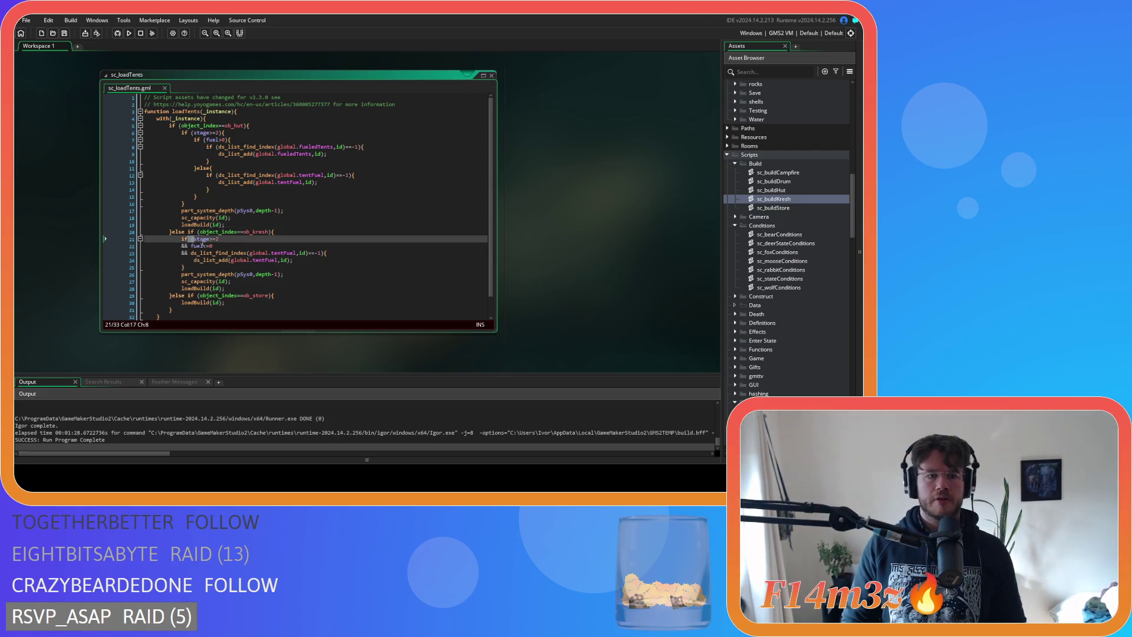
left_click(341, 261)
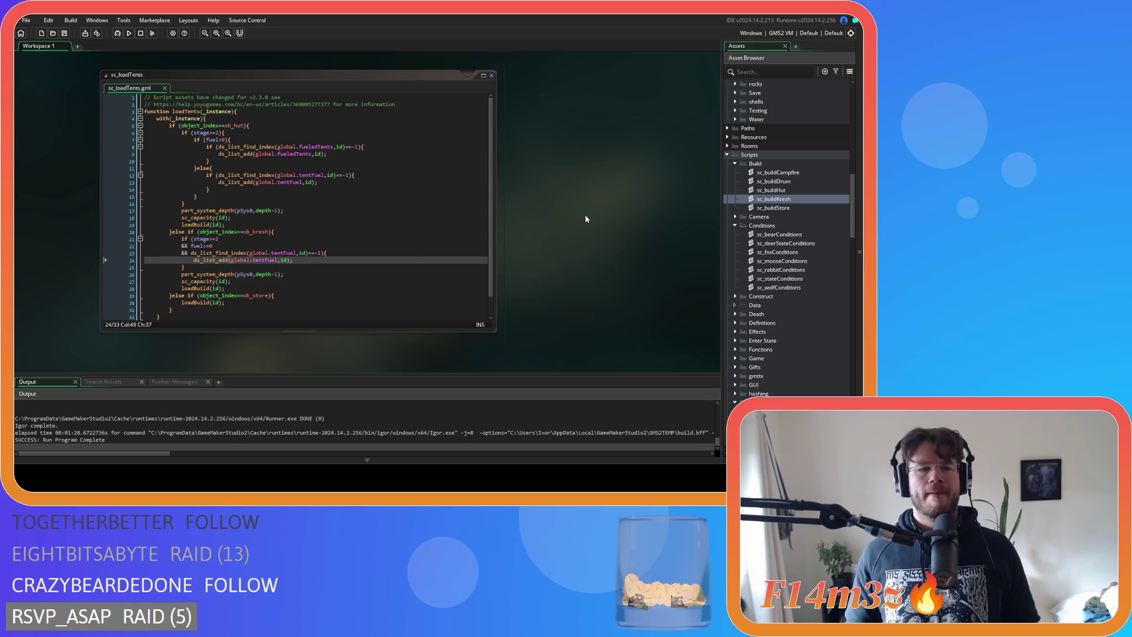
Pan past sc_loadTents and open ob_gui from the Objects > Game folder
left_click_drag(293, 260, 282, 260)
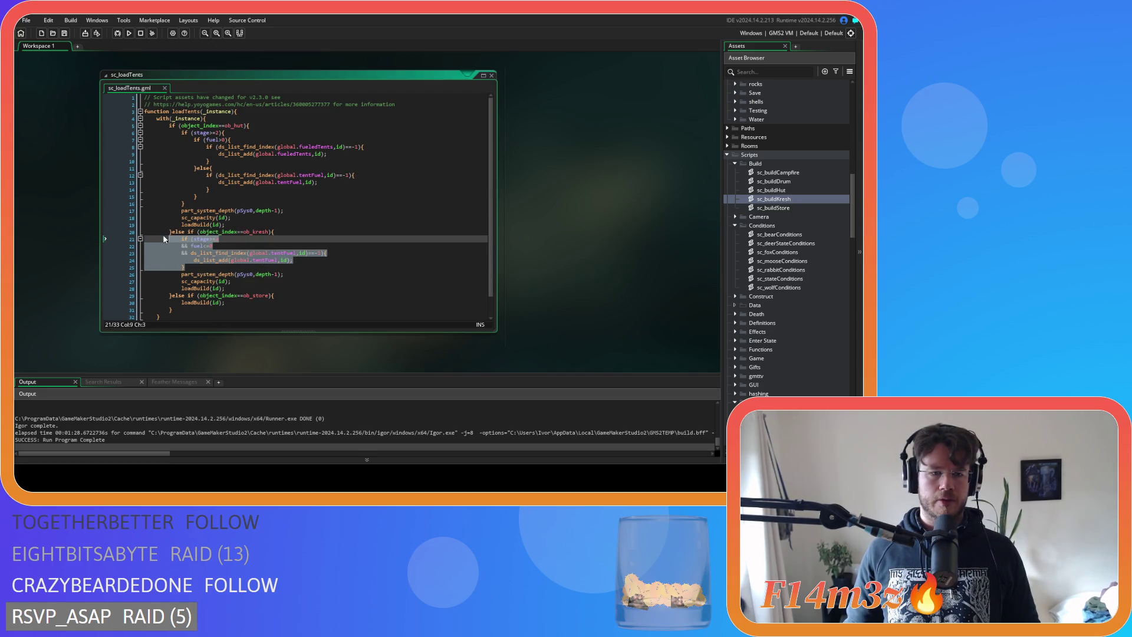
left_click(380, 256)
mouse_move(564, 207)
left_mouse_down()
mouse_move(523, 278)
mouse_move(482, 185)
mouse_move(502, 221)
mouse_move(493, 253)
mouse_move(533, 264)
left_mouse_up()
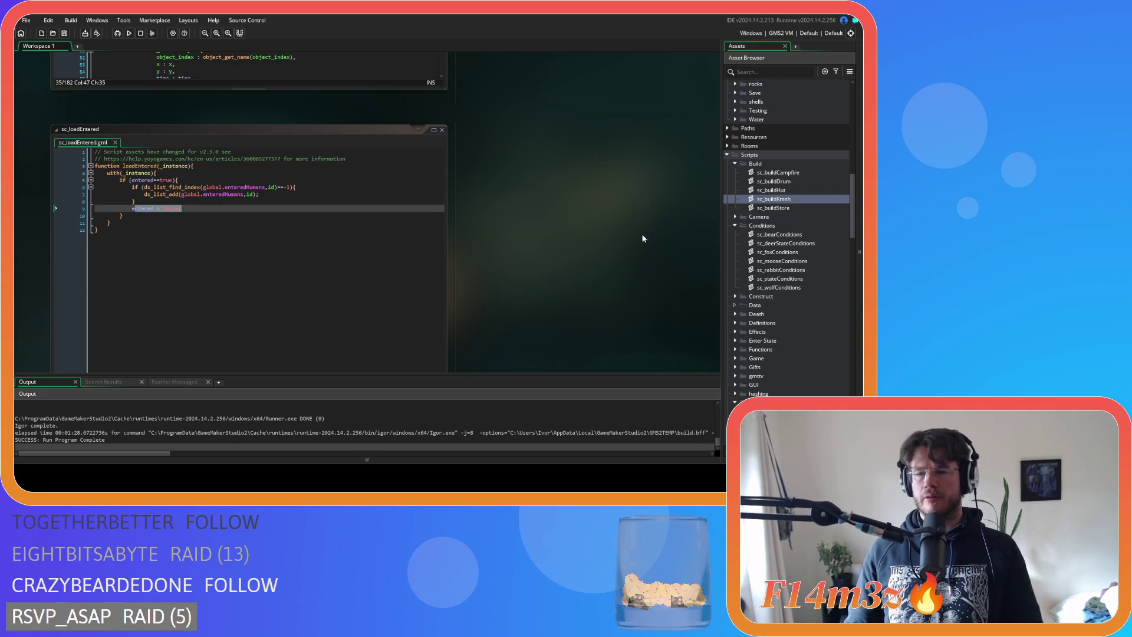
scroll(644, 238, "up", 3)
scroll(814, 225, "up", 10)
double_click(766, 279)
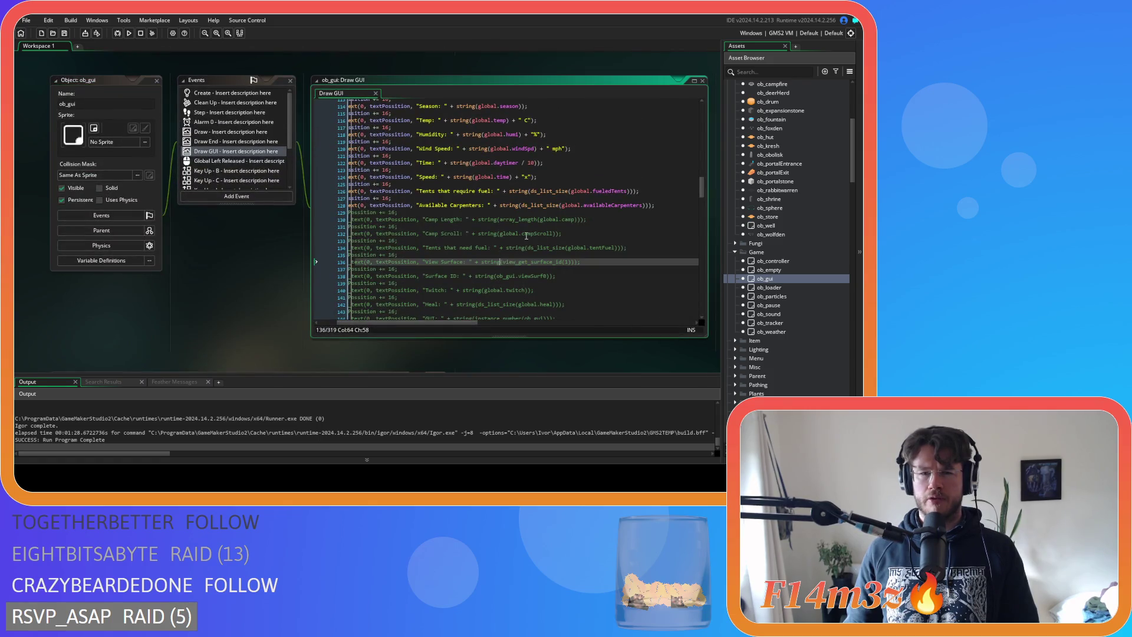
Change line 126's list from global.fueledTents to global.tentFuel
left_click(569, 191)
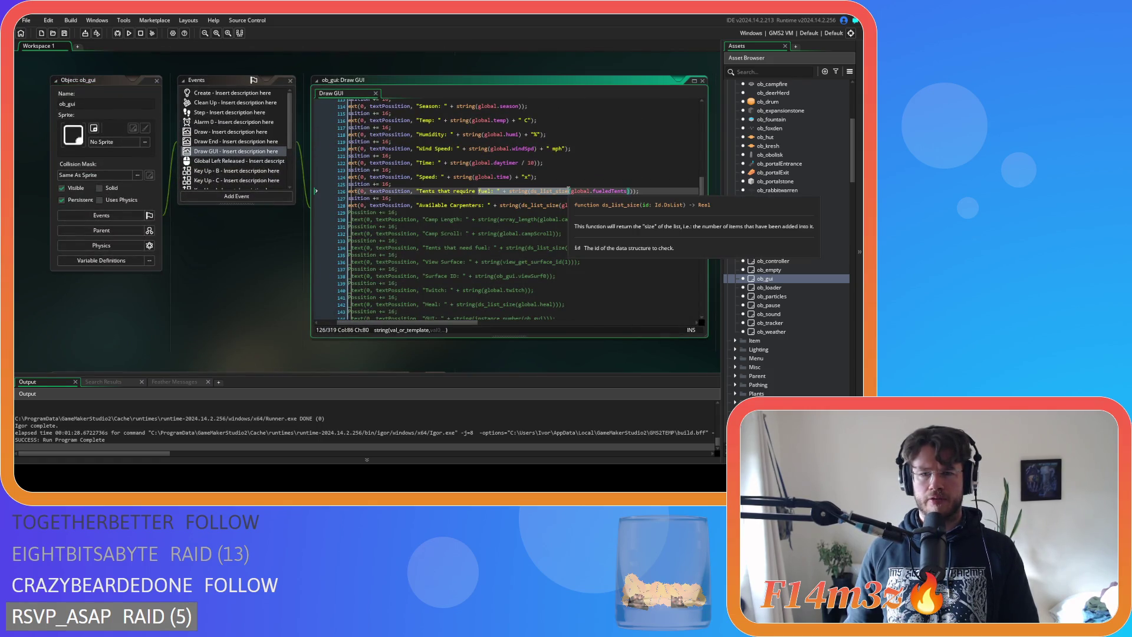
left_click(662, 191)
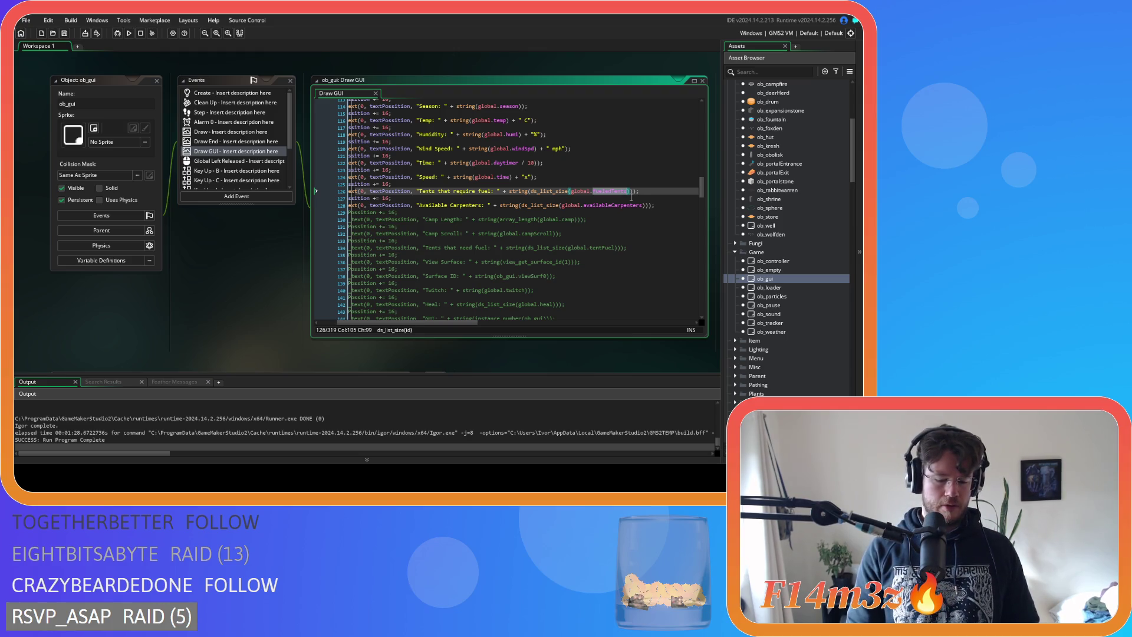
type("tentF")
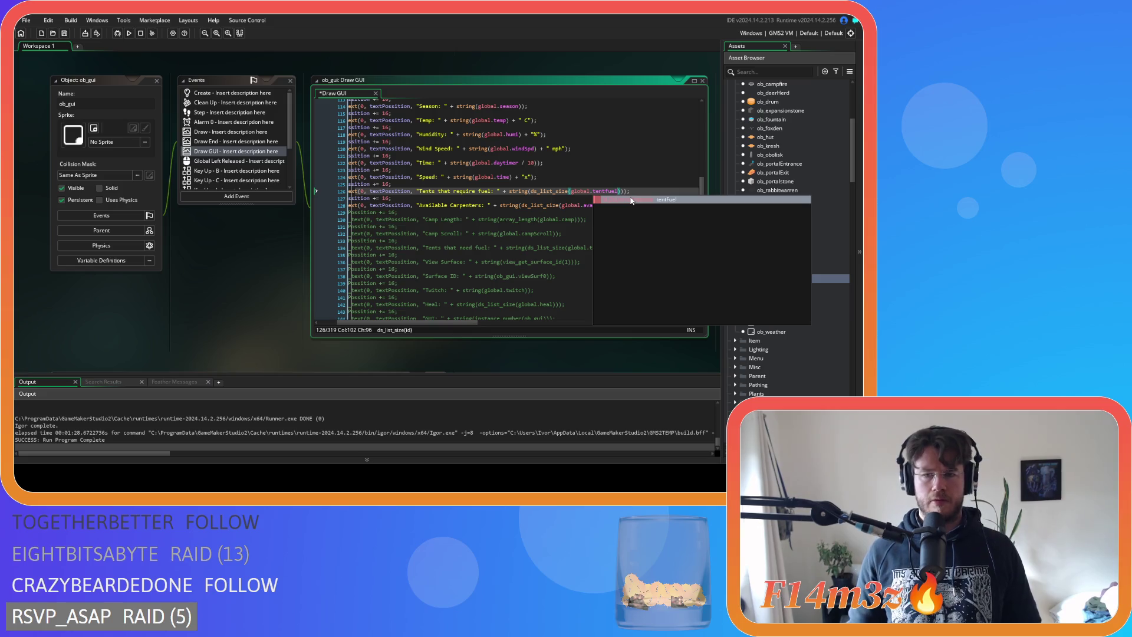
left_click(654, 186)
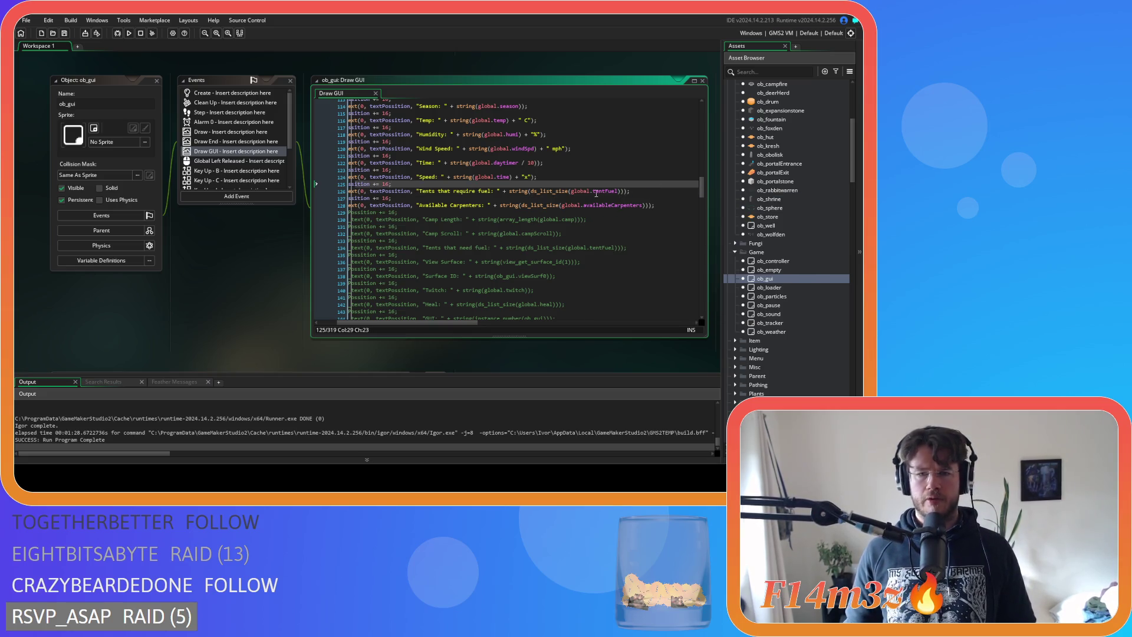
left_click_drag(594, 191, 631, 192)
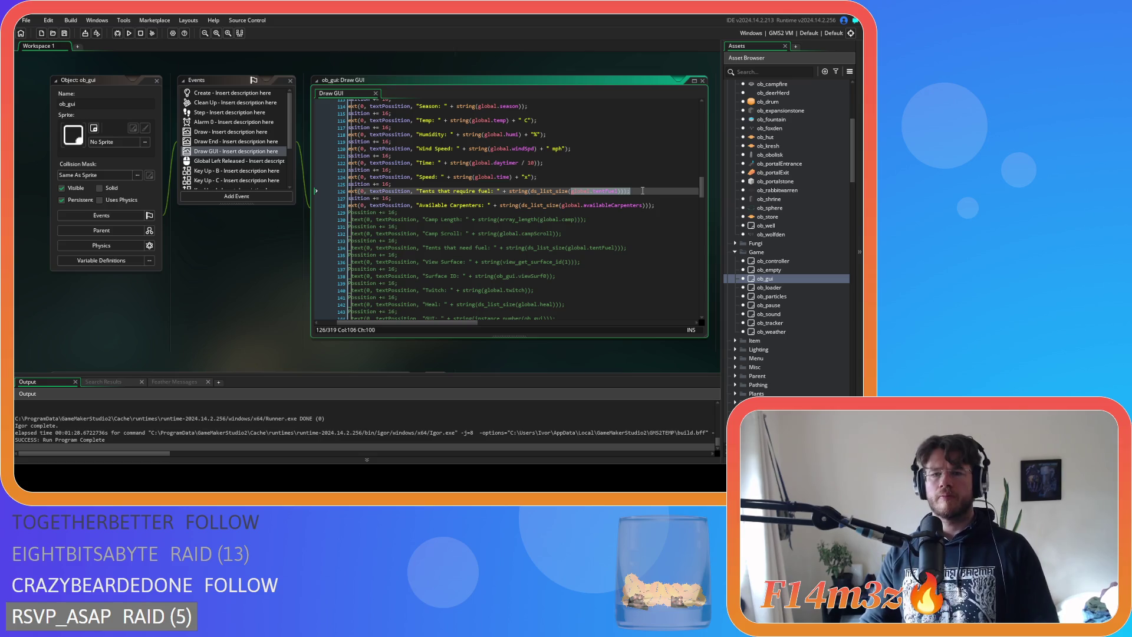
Build and run the game with F5 and bring up the camp overview
key("F5")
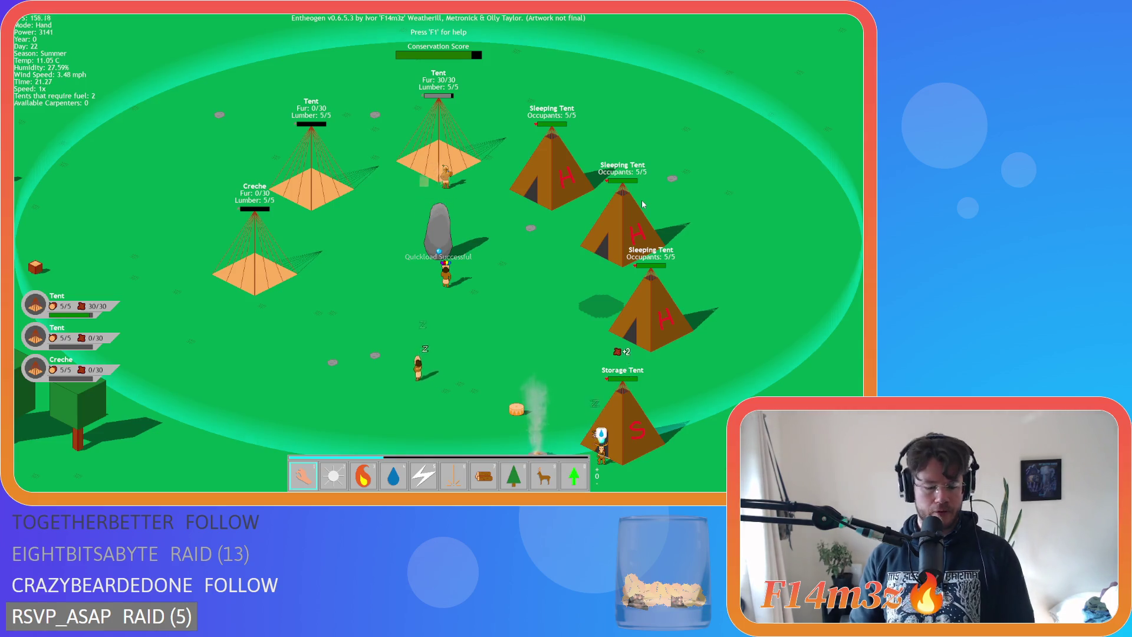
left_click(272, 143)
mouse_move(272, 144)
left_mouse_down()
mouse_move(289, 48)
mouse_move(256, 31)
left_mouse_up()
scroll(221, 212, "down", 1)
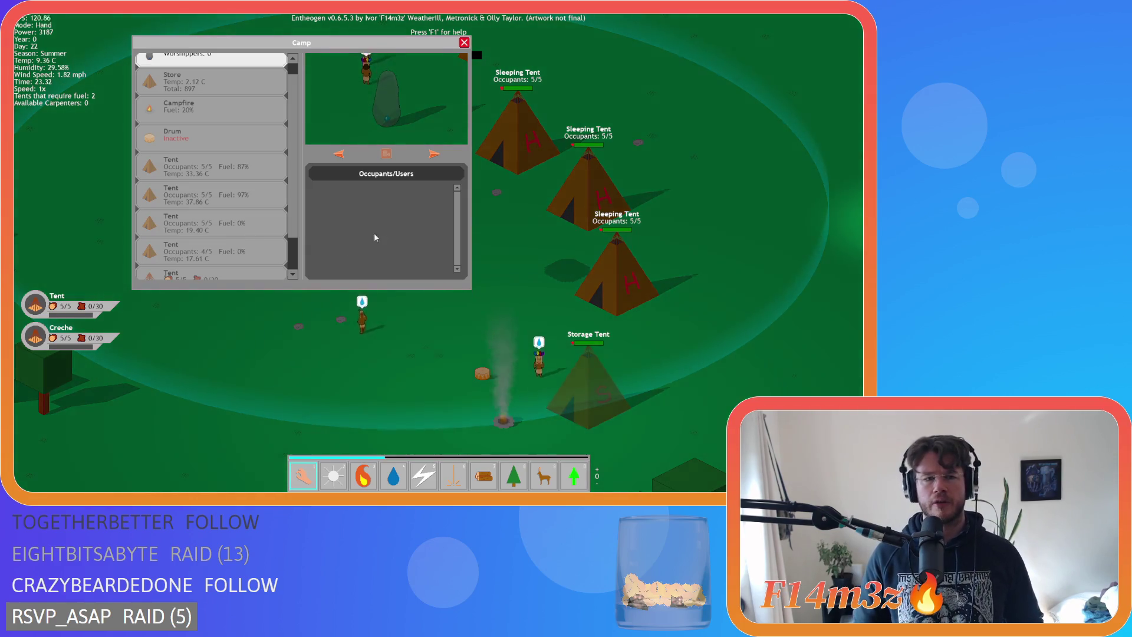
Decline quitting, quickload with F9, return to Hand mode and open the camp overview
key("Escape")
key("Escape")
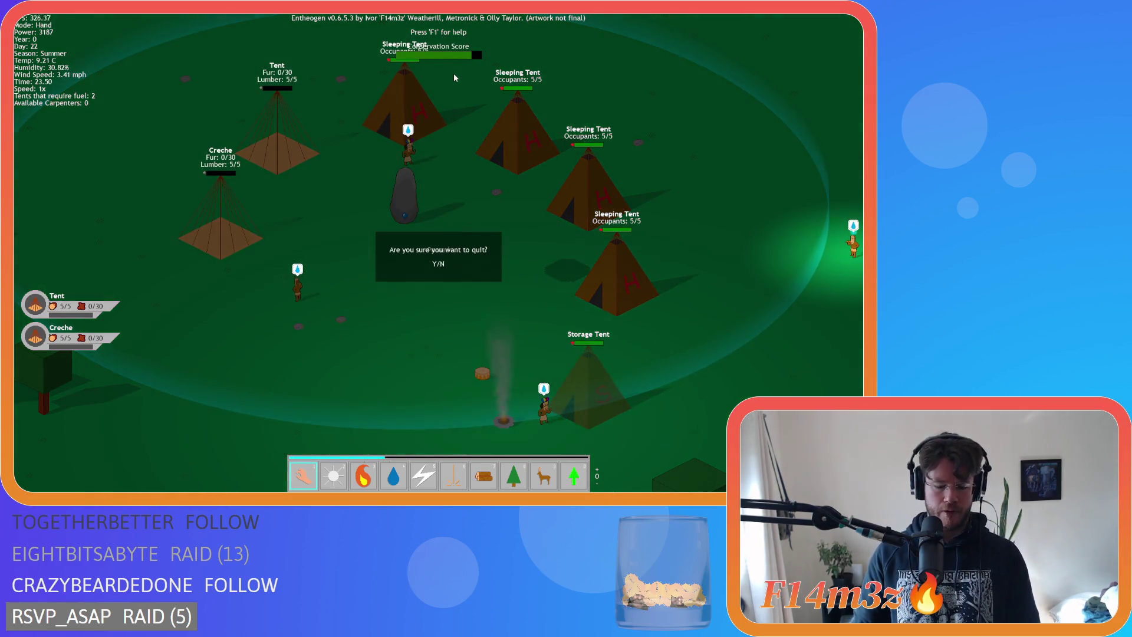
key("n")
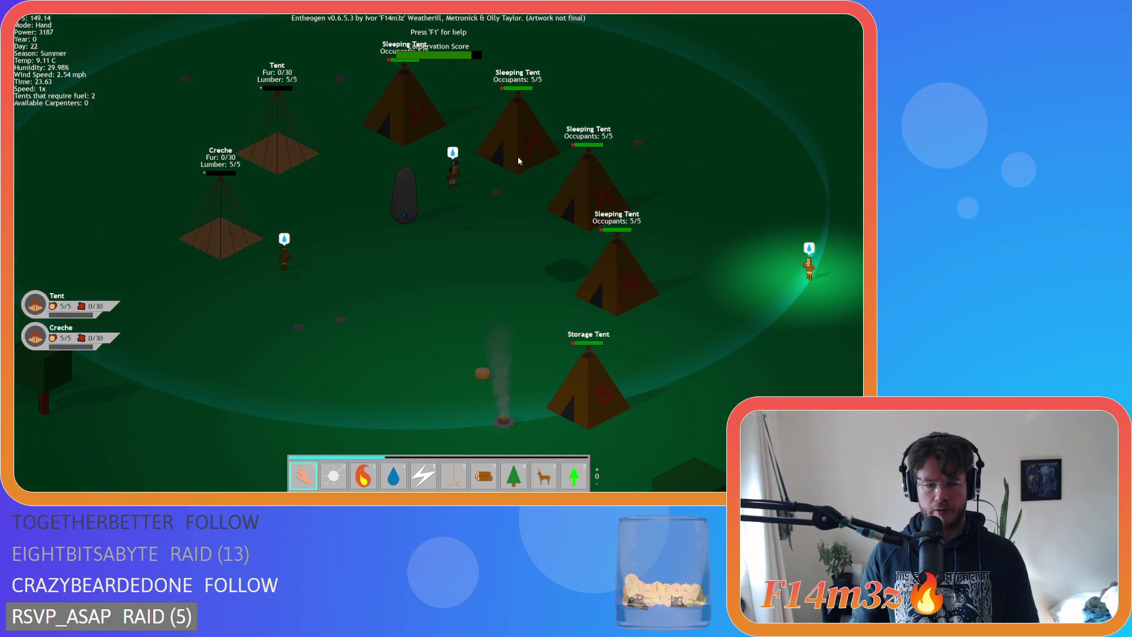
key("F9")
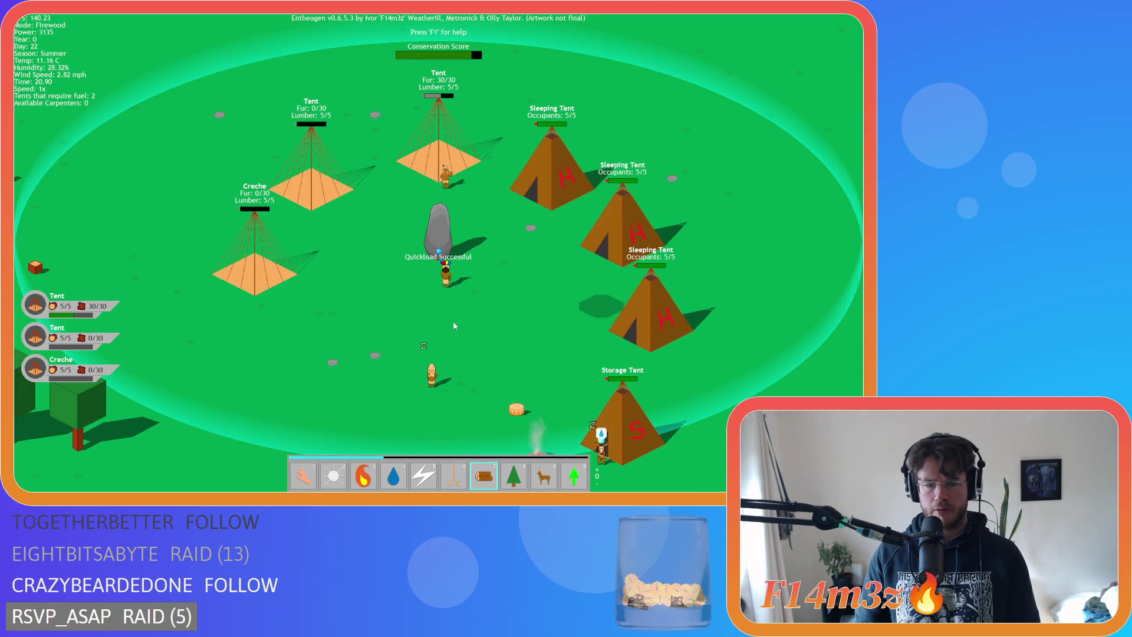
key("1")
key("d")
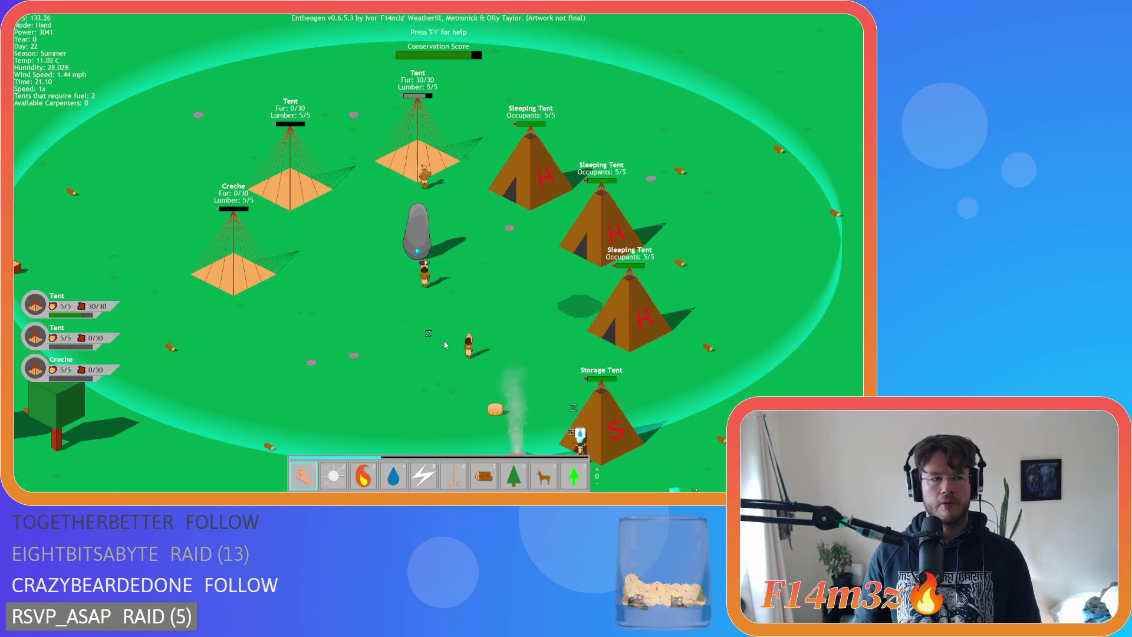
key("d")
key("c")
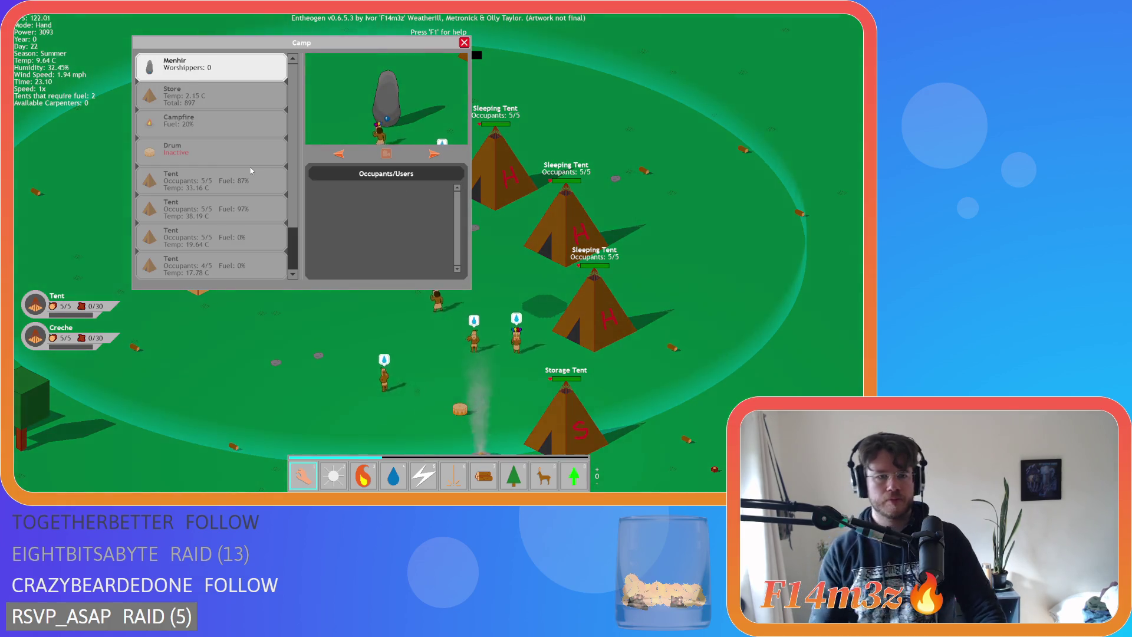
Close the camp overview, pan around, and pick up the villager beside the Storage Tent
scroll(252, 169, "down", 1)
scroll(256, 167, "down", 1)
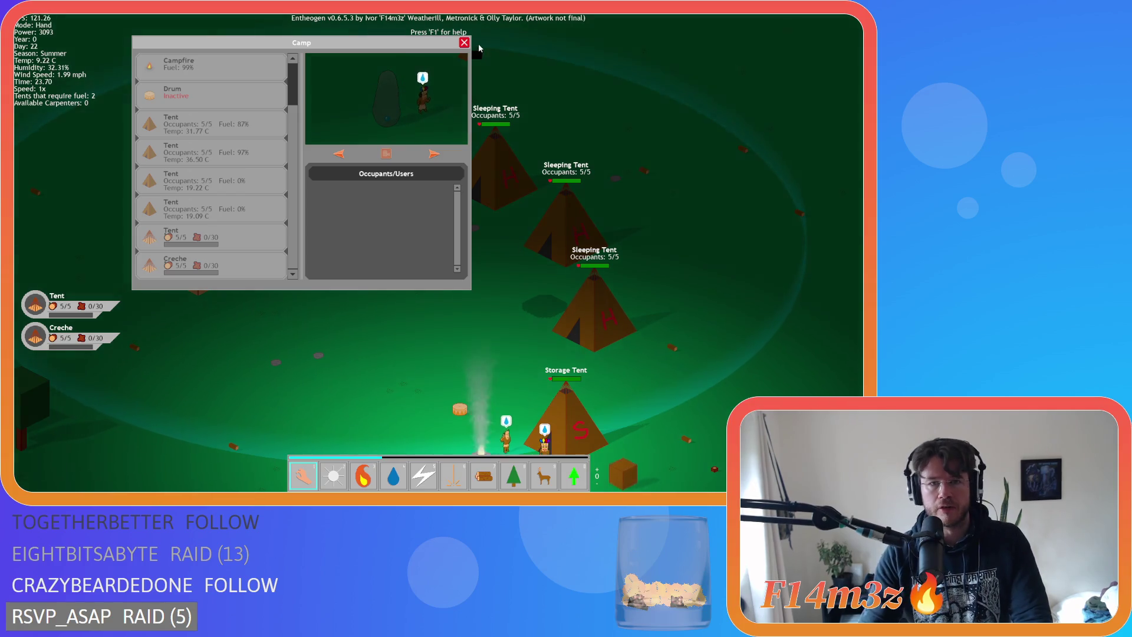
left_click(464, 43)
key("s")
key("d")
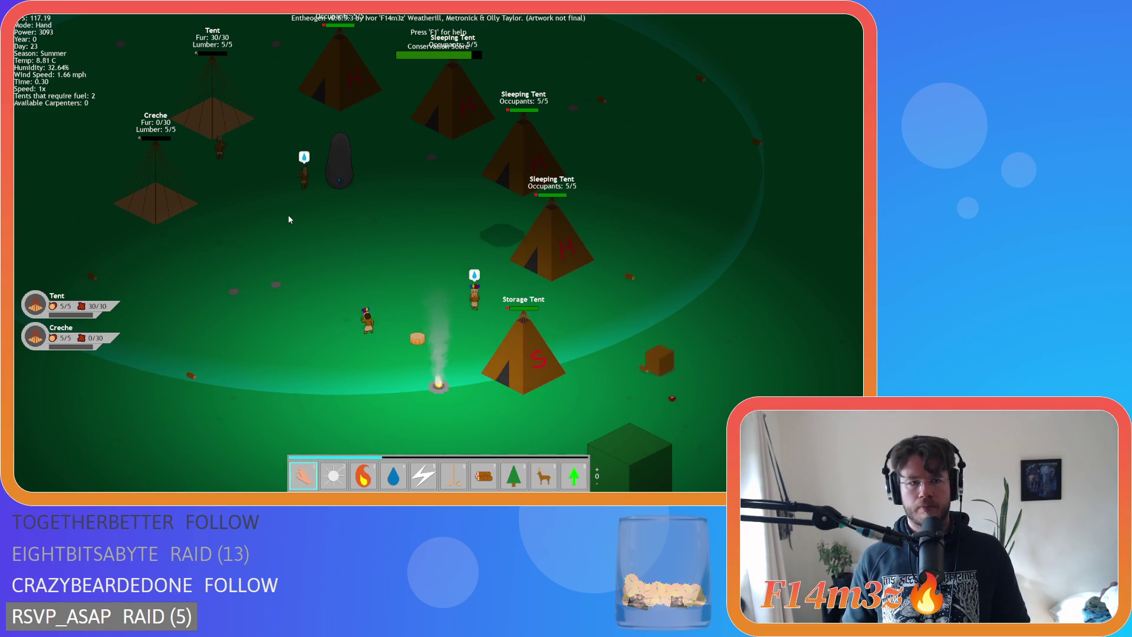
key("d")
key("d")
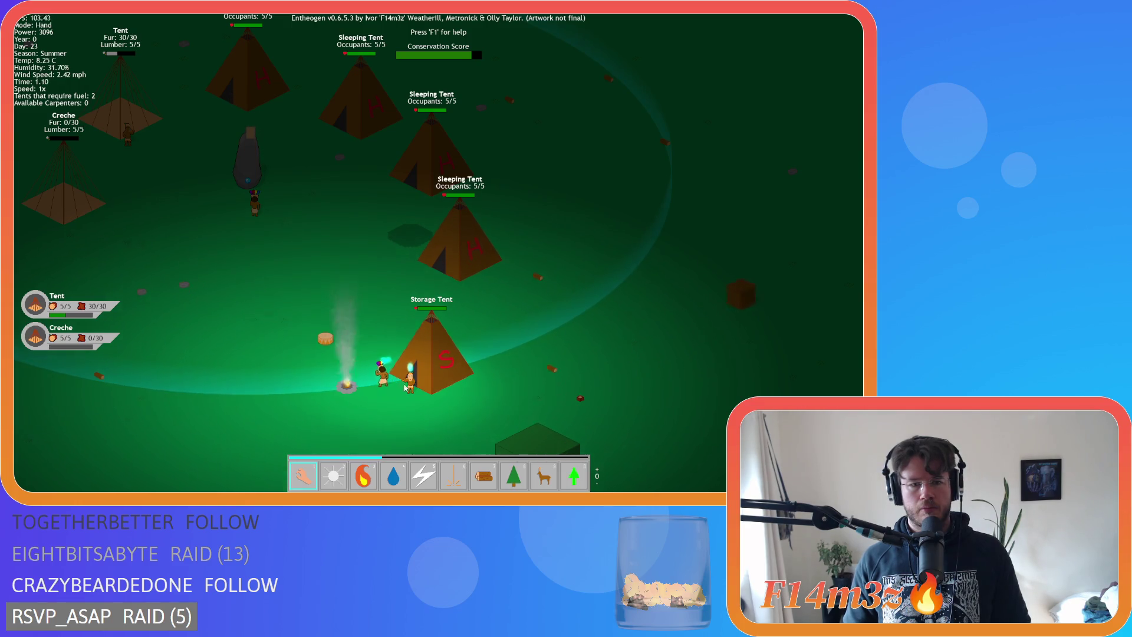
mouse_move(405, 393)
left_mouse_down()
mouse_move(253, 189)
mouse_move(147, 166)
left_mouse_up()
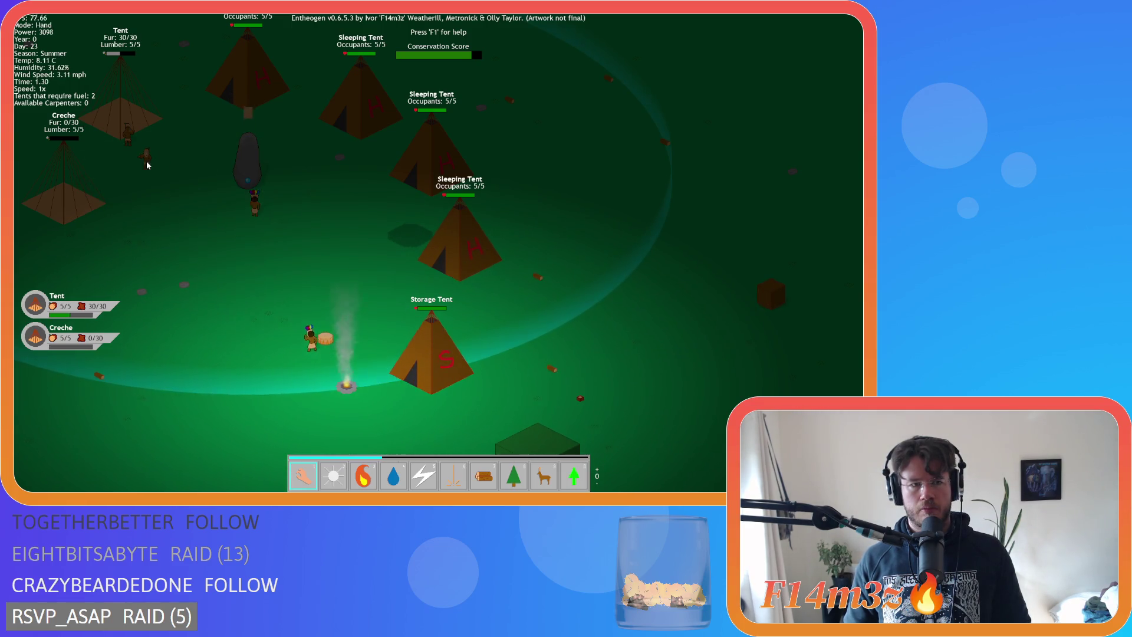
key("Up")
key("Left")
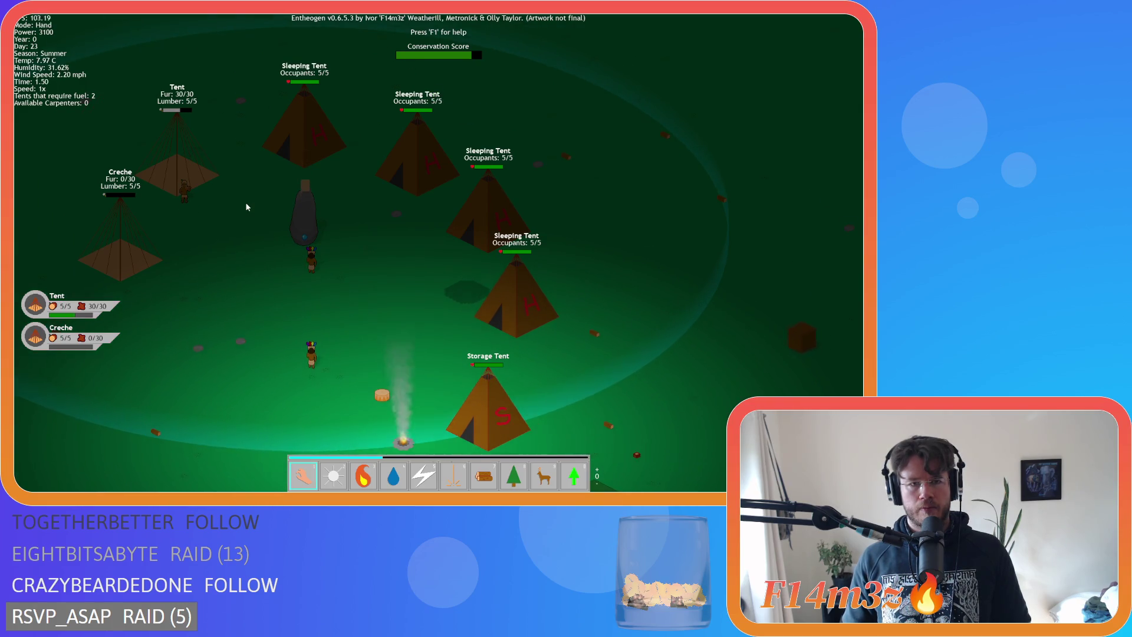
Open and close the camp overview while panning to check tent fuel near the Storage Tent
key("c")
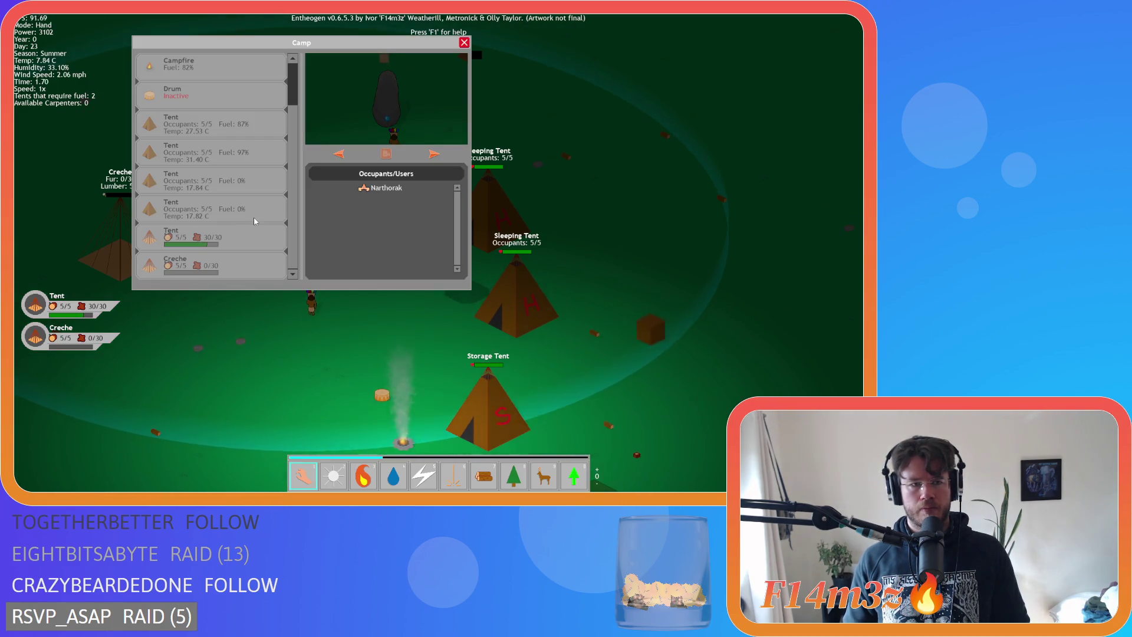
key("Up")
key("c")
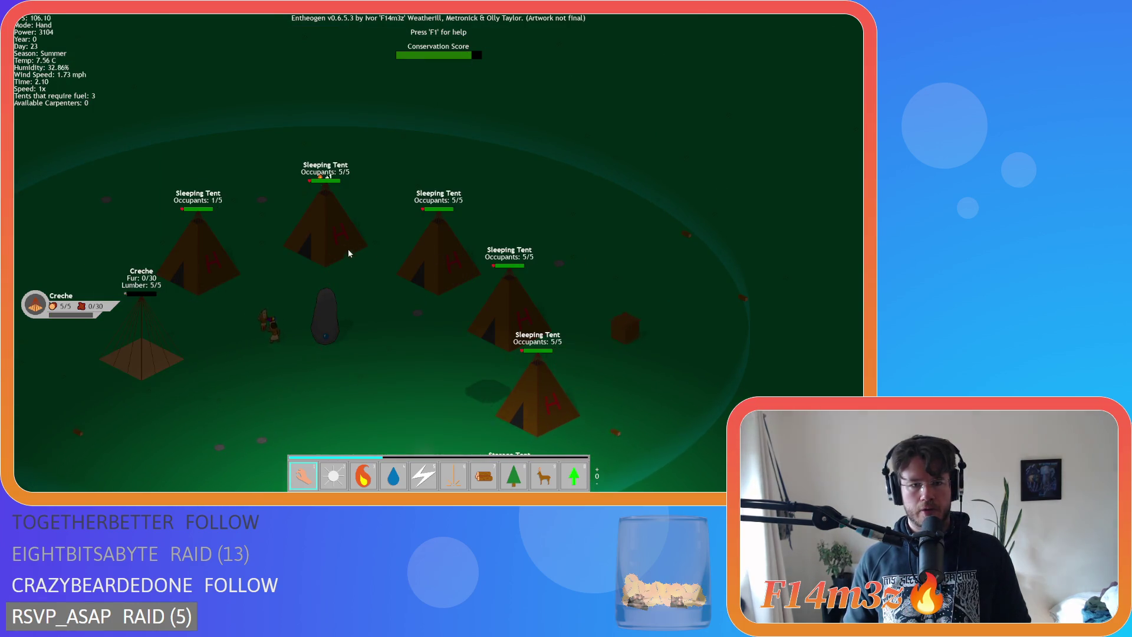
key("Down")
key("c")
key("c")
key("c")
key("c")
key("c")
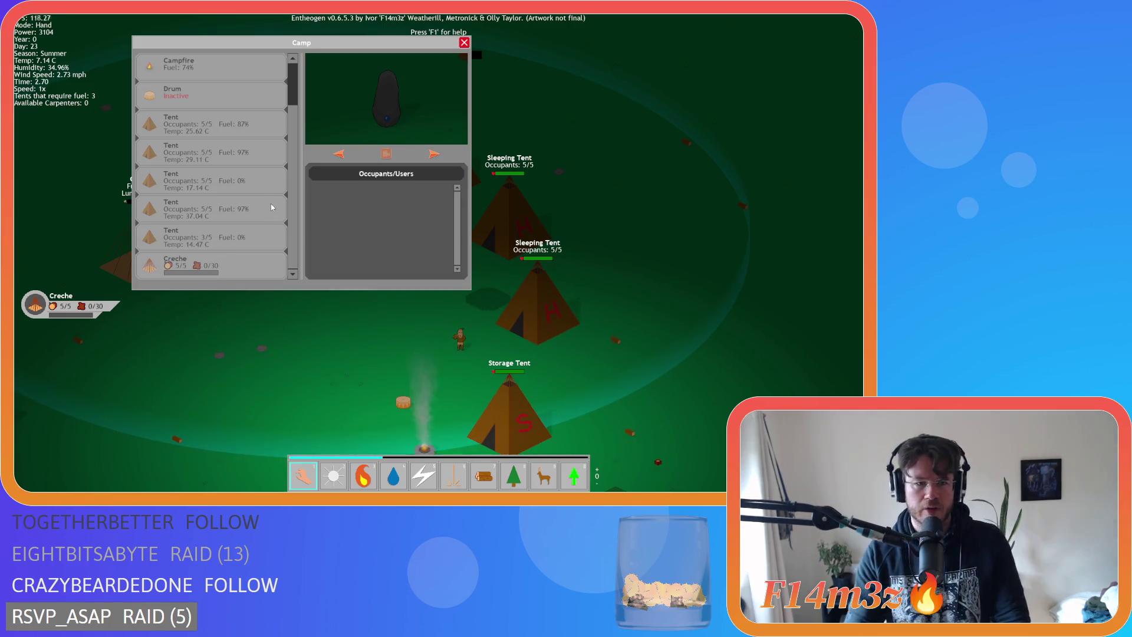
key("Up")
key("c")
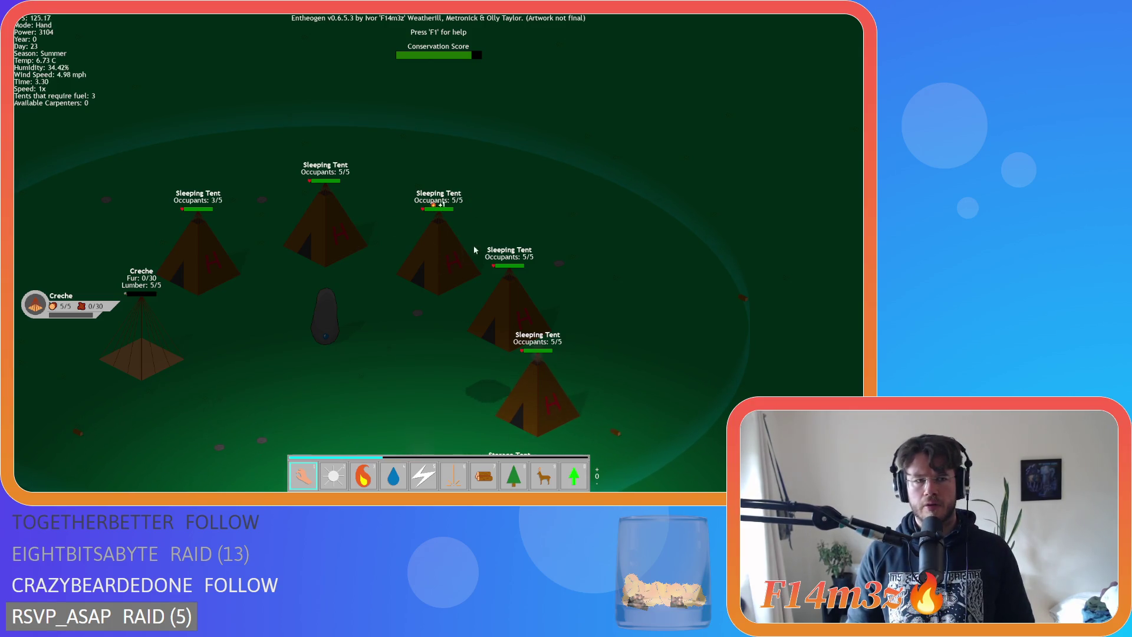
Recheck tent fuel in the camp overview once more, then quit the game back to GameMaker
key("c")
key("c")
key("c")
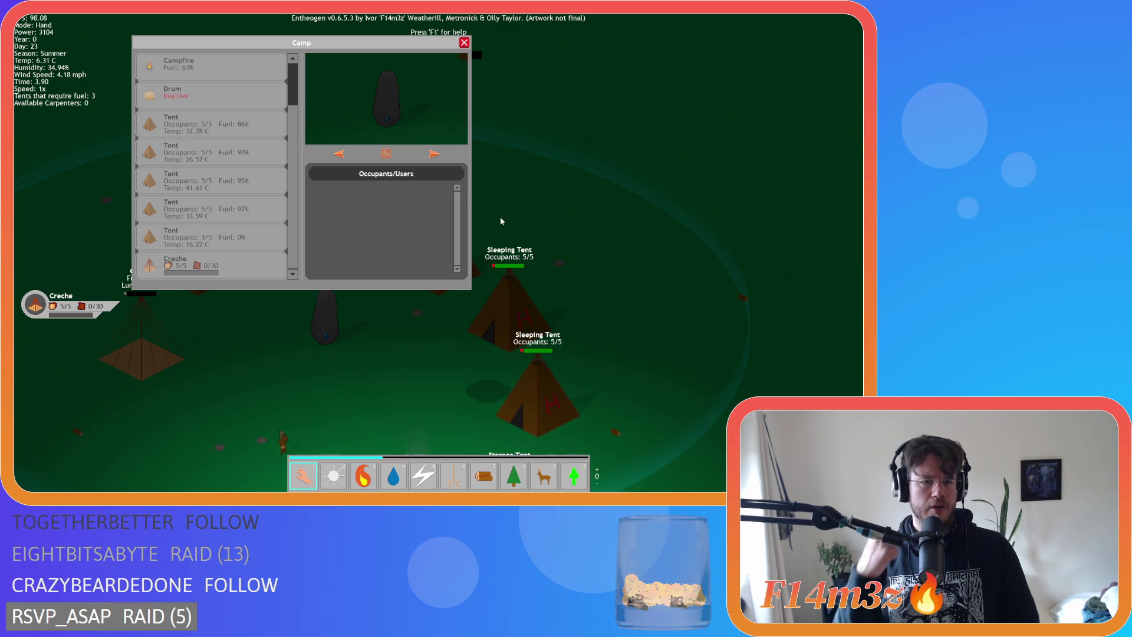
key("s")
key("c")
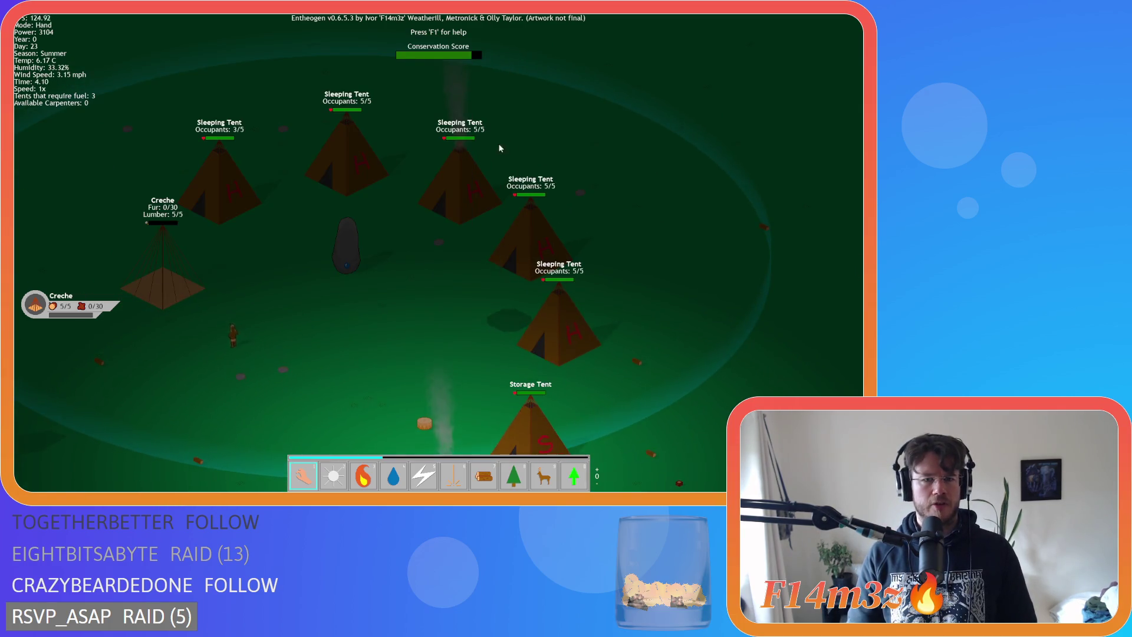
key("d")
key("c")
key("c")
key("c")
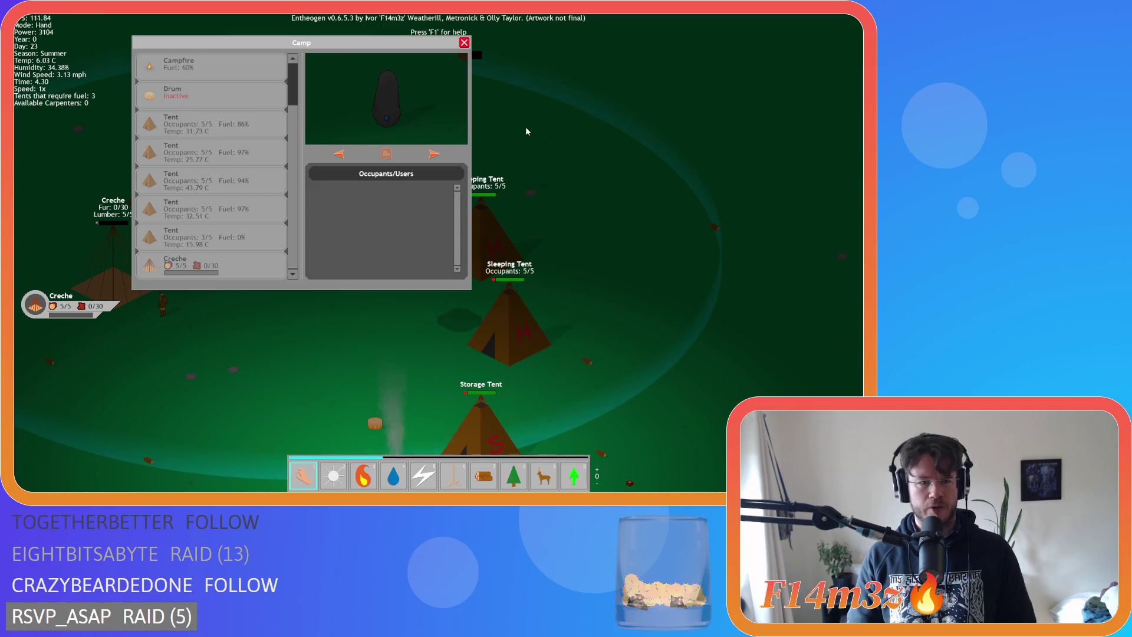
key("c")
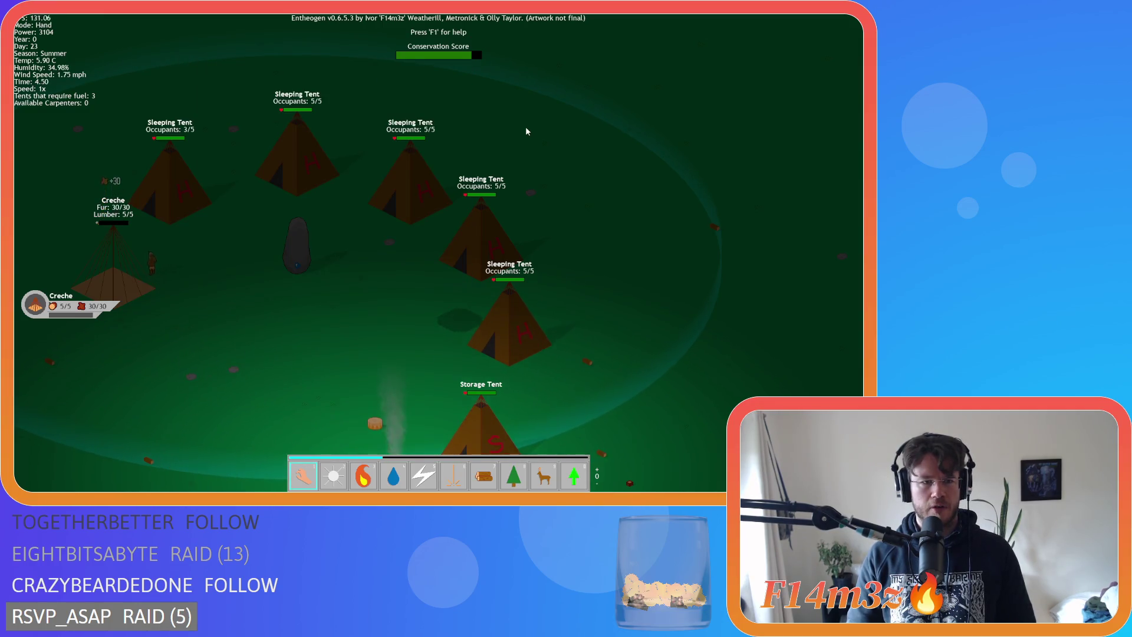
key("c")
key("c")
key("Escape")
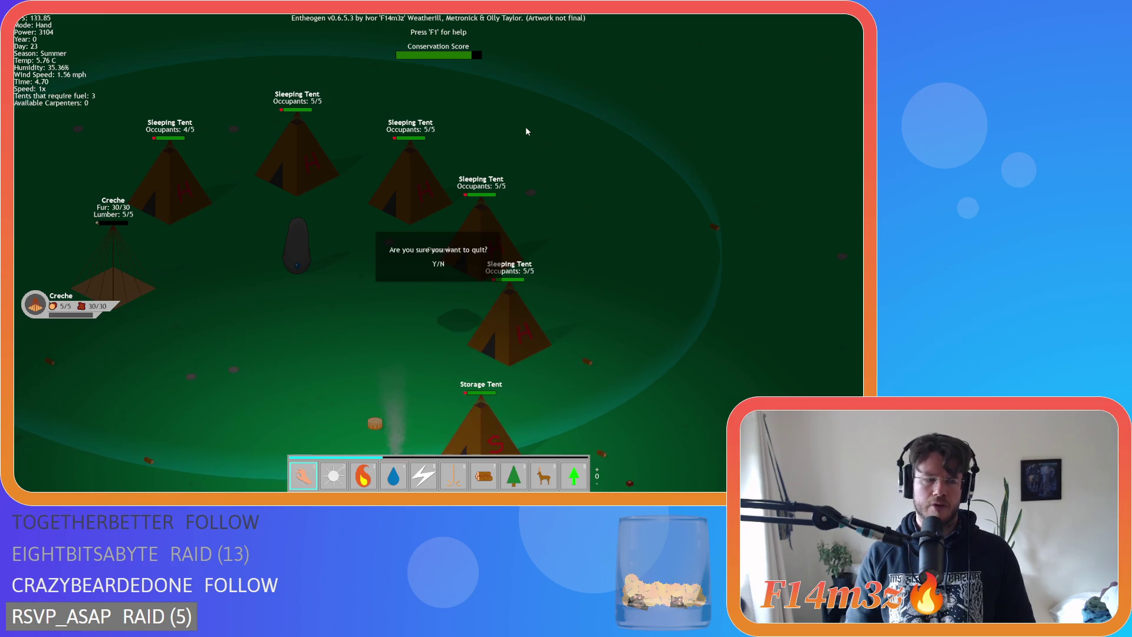
key("Return")
key("Escape")
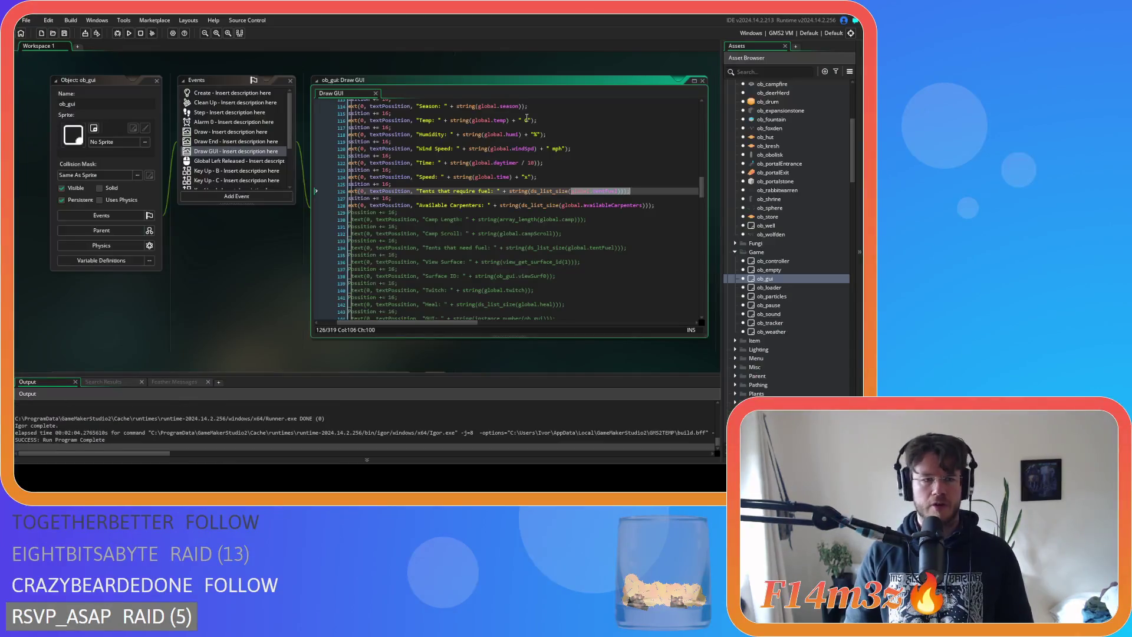
Pan and scroll the workspace until the sc_repairInterupt carpenter check code is visible
left_click(481, 171)
mouse_move(269, 254)
left_mouse_down()
mouse_move(338, 263)
mouse_move(298, 261)
left_mouse_up()
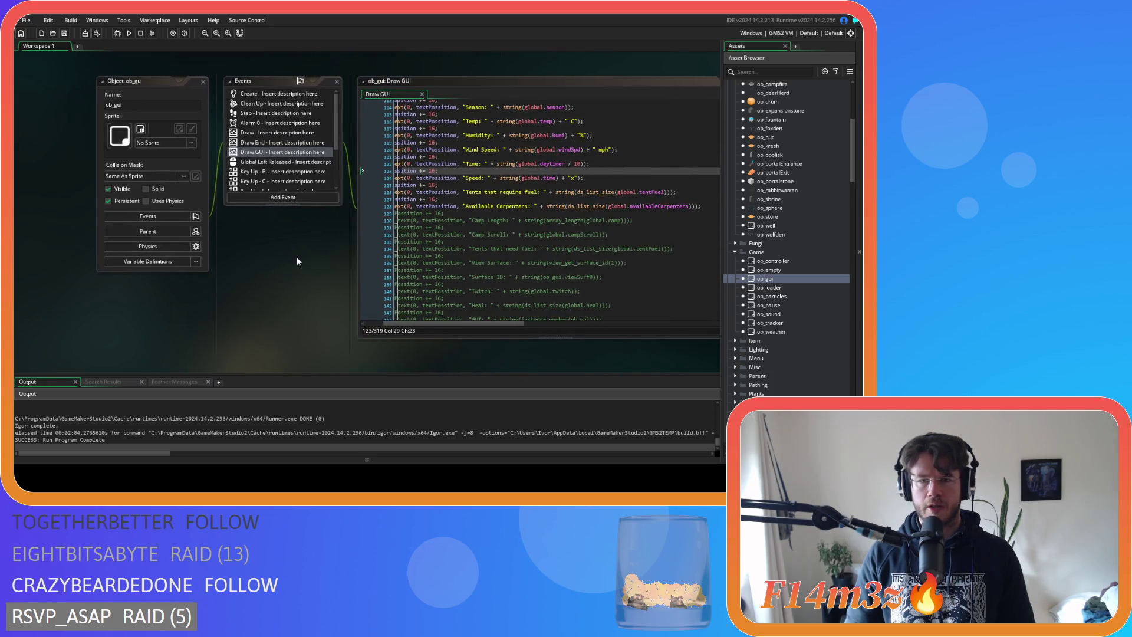
scroll(298, 245, "up", 5)
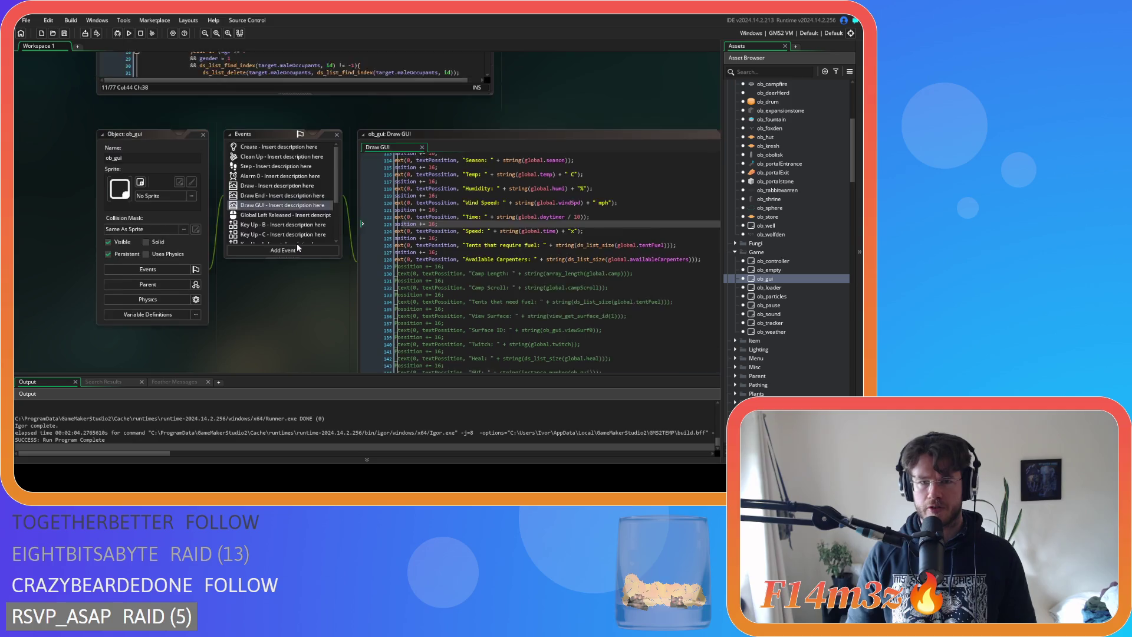
mouse_move(609, 154)
left_mouse_down()
mouse_move(528, 192)
mouse_move(600, 192)
left_mouse_up()
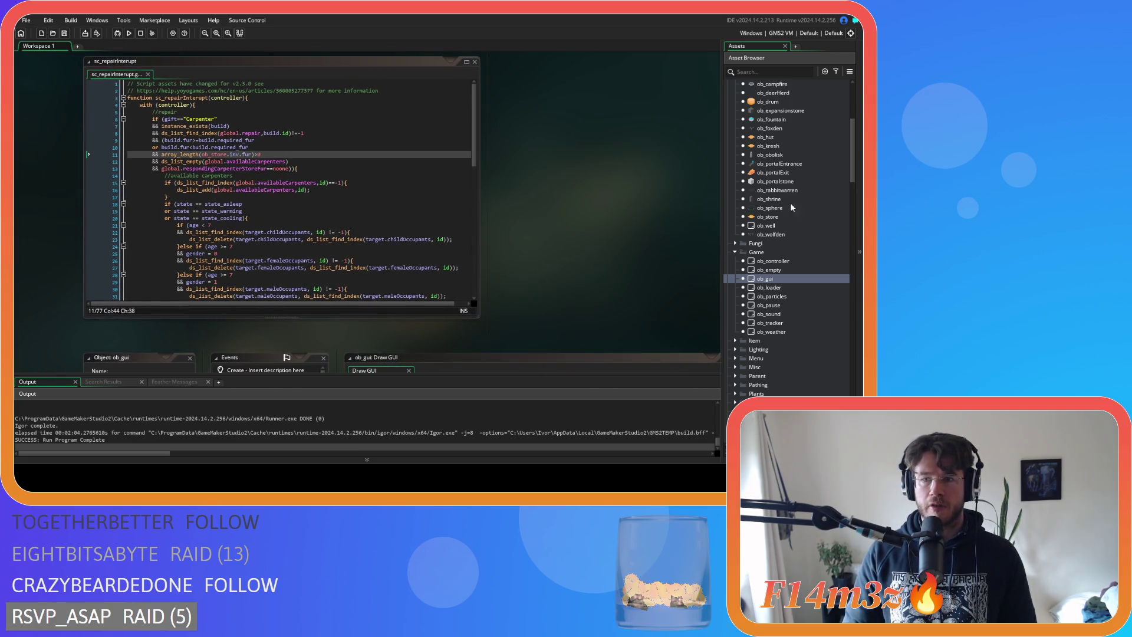
Expand the Game scripts folder in the Asset Browser and open sc_drop in the code editor
scroll(784, 203, "up", 4)
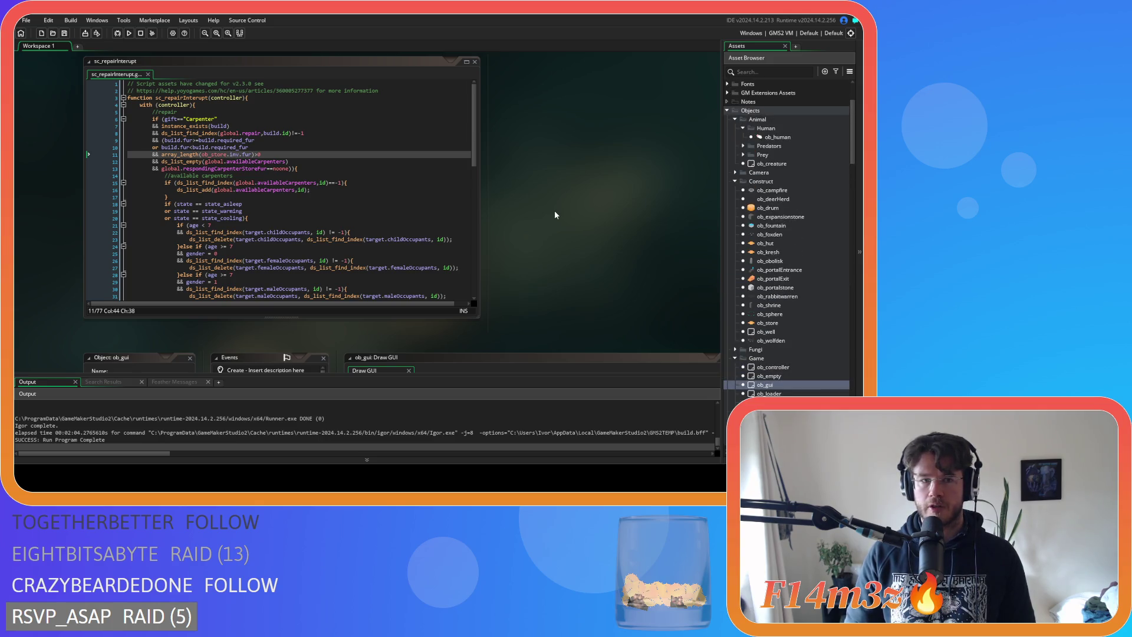
scroll(799, 270, "down", 15)
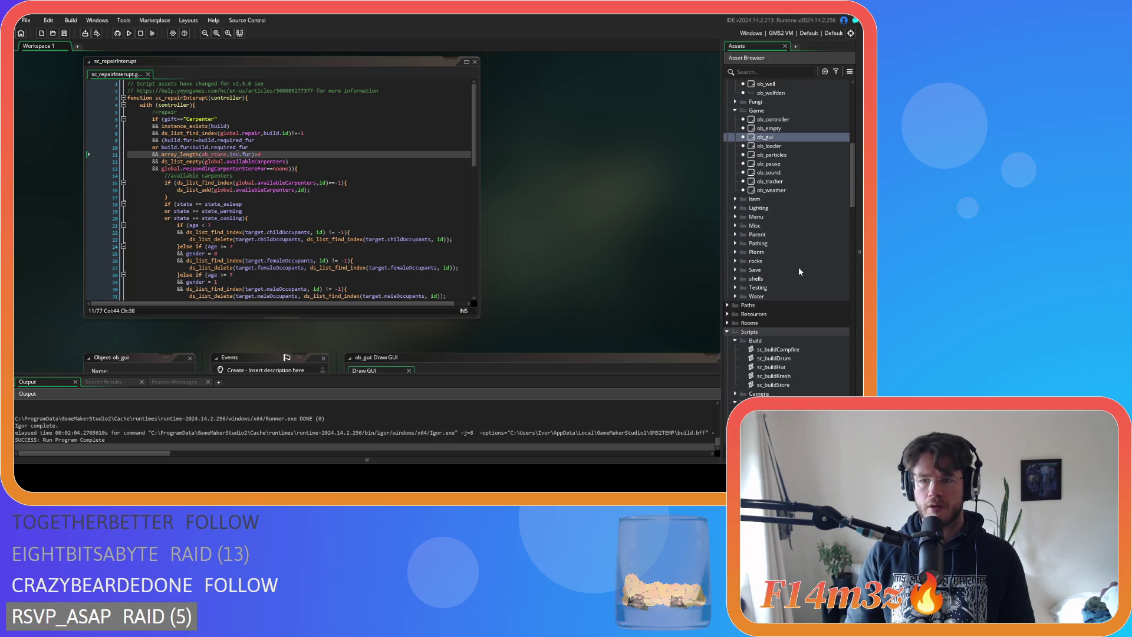
scroll(799, 270, "down", 7)
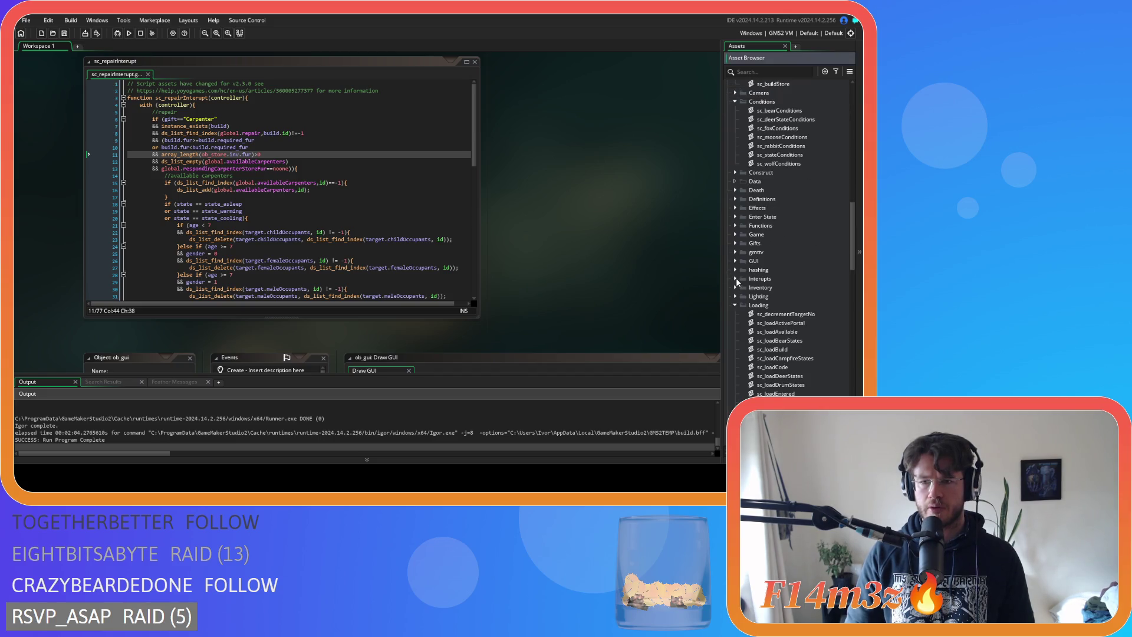
left_click(735, 306)
scroll(737, 305, "down", 3)
left_click(736, 306)
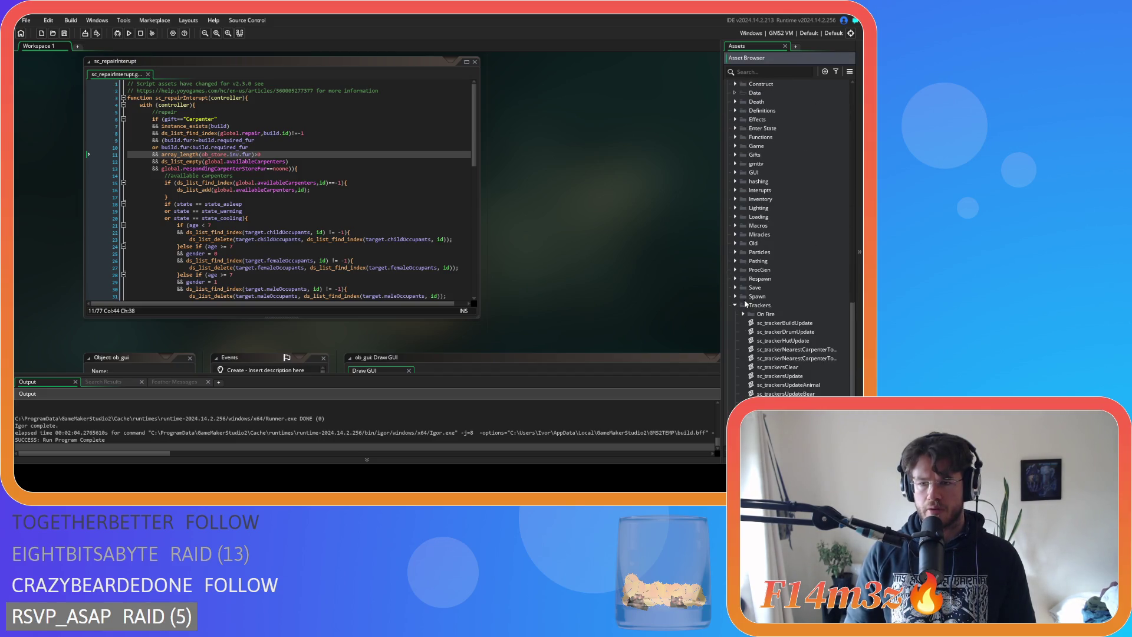
scroll(737, 306, "up", 6)
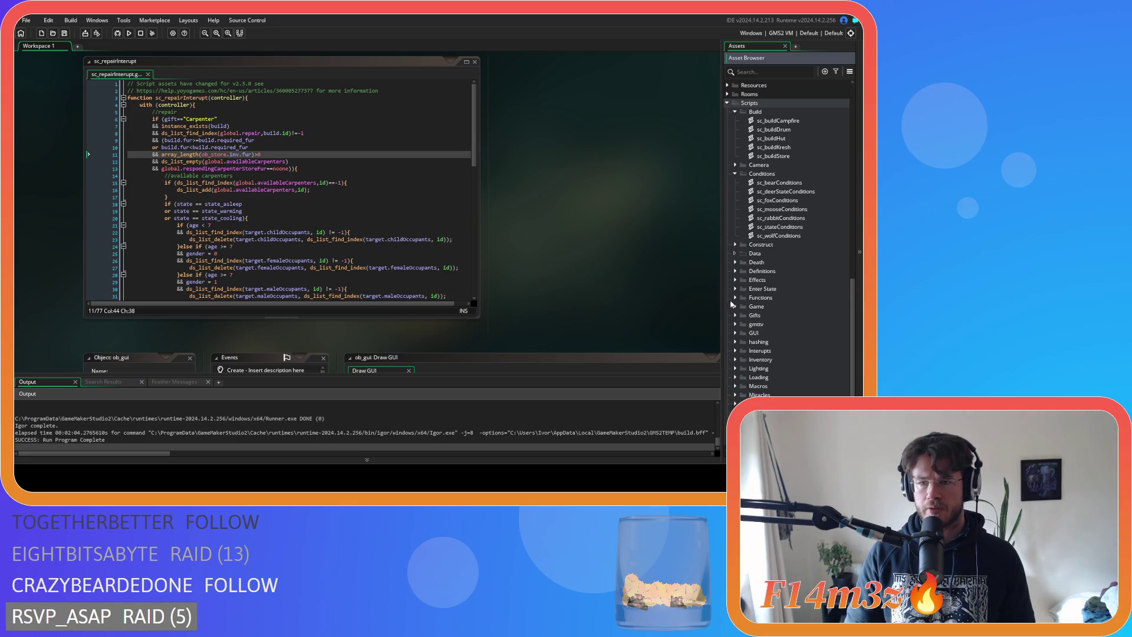
left_click(735, 307)
double_click(783, 339)
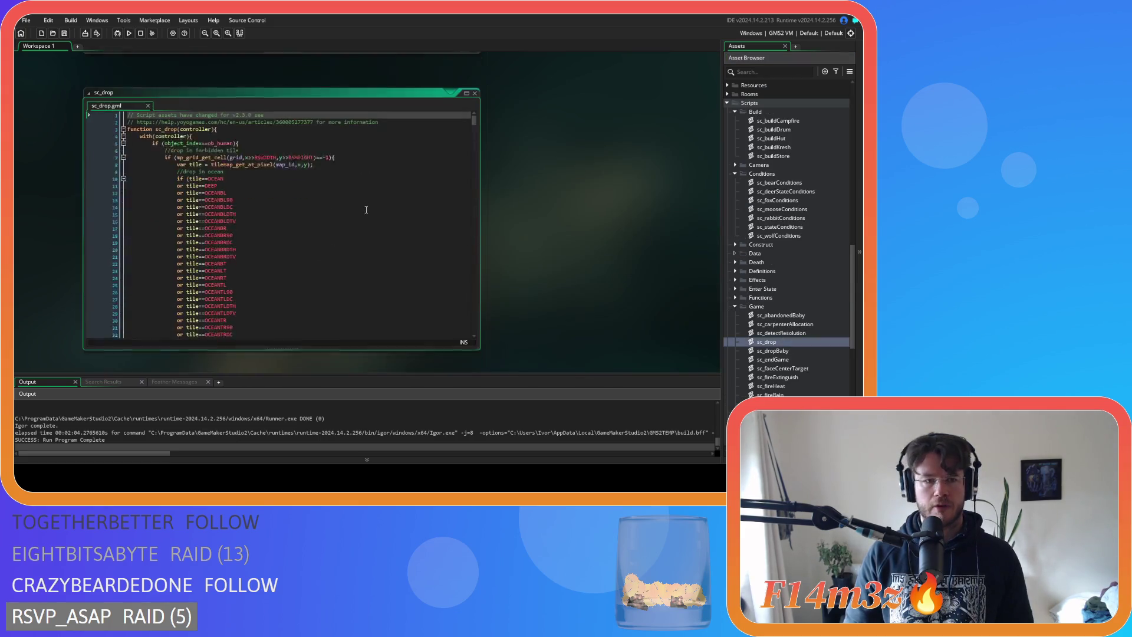
Scroll sc_drop to its drop-on-tent and drop-on-kresh code around line 588 and read through it
left_click_drag(474, 108, 467, 232)
left_click_drag(465, 235, 466, 262)
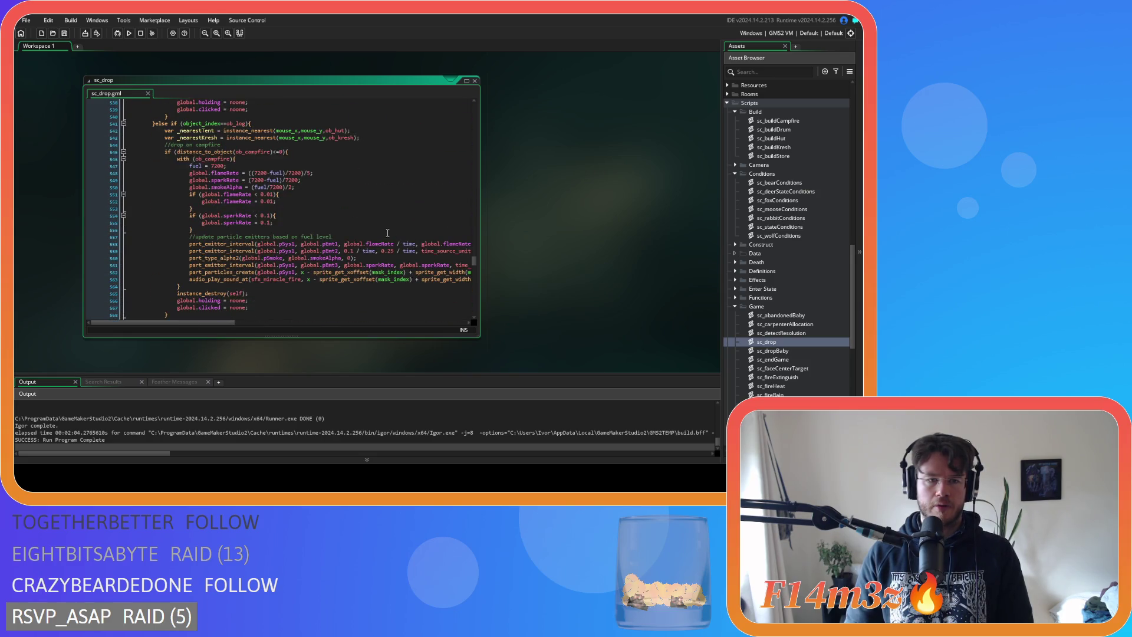
scroll(343, 192, "down", 7)
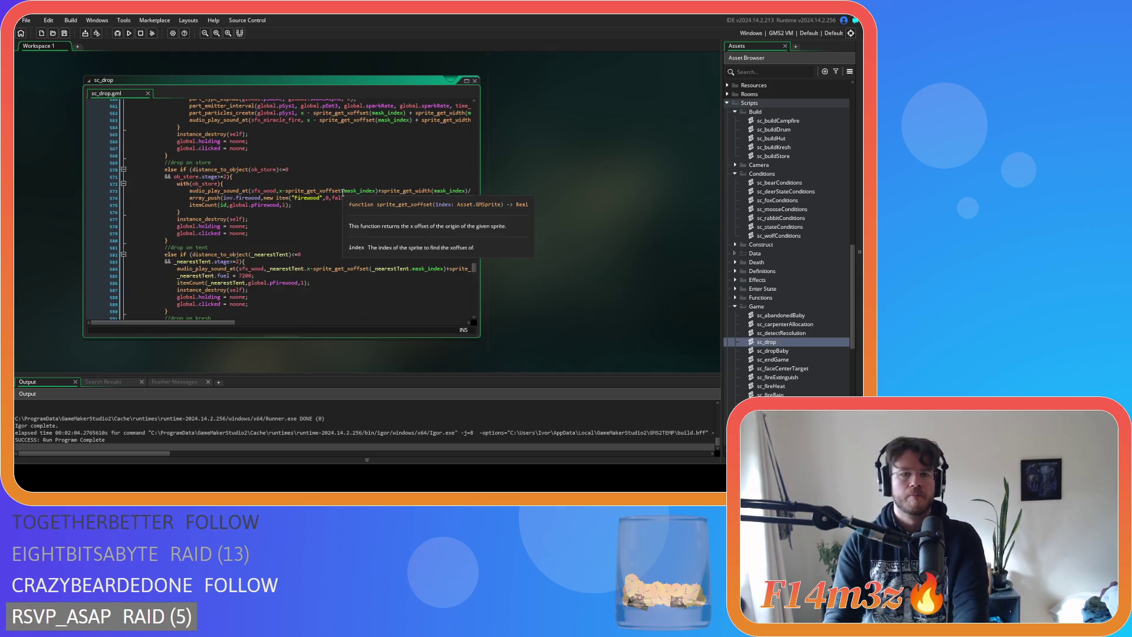
scroll(343, 193, "down", 5)
left_click(341, 193)
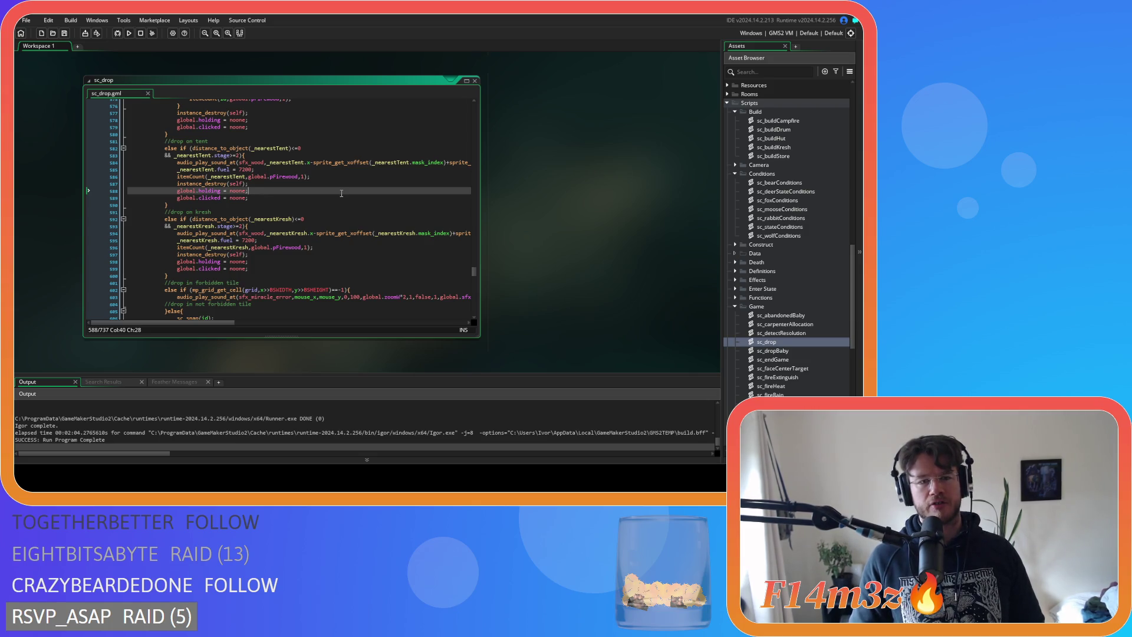
scroll(342, 193, "down", 4)
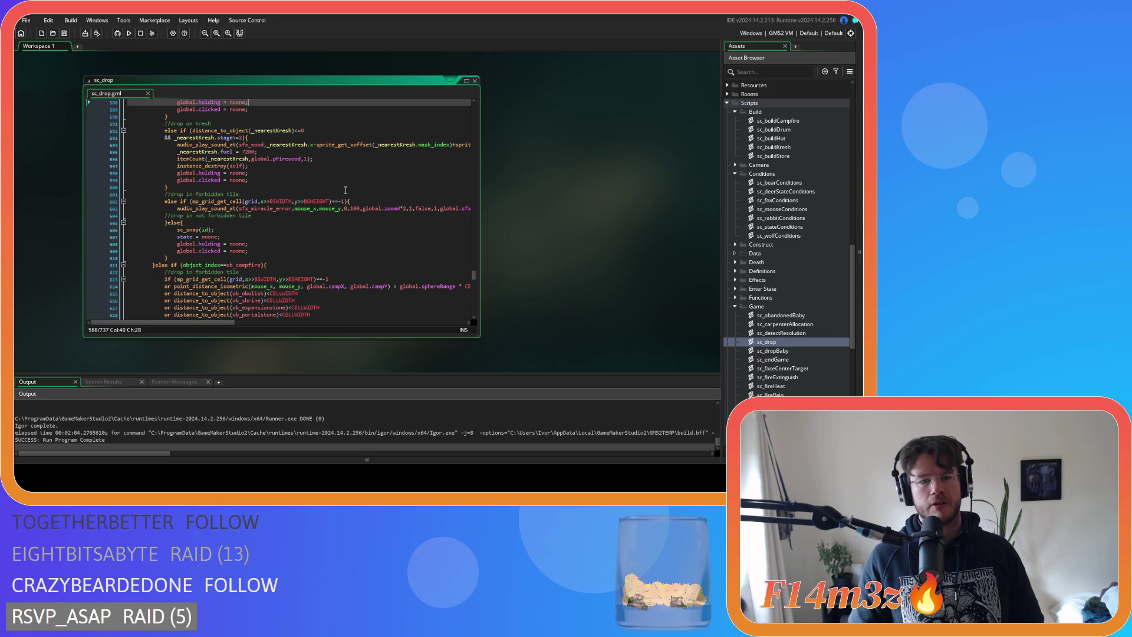
scroll(345, 190, "up", 3)
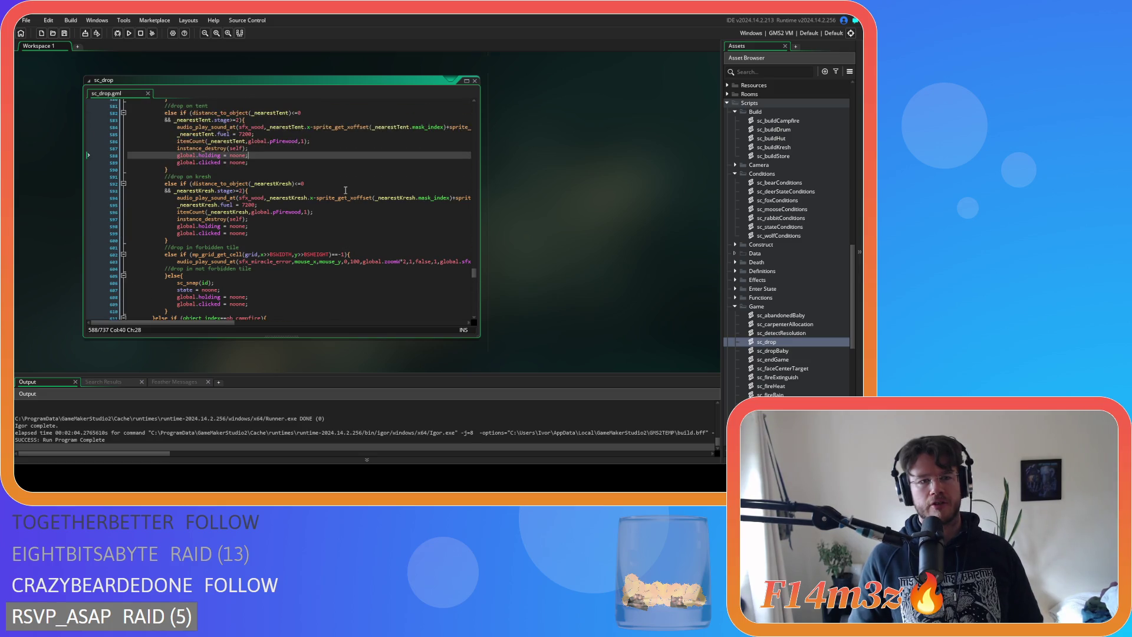
scroll(346, 190, "up", 2)
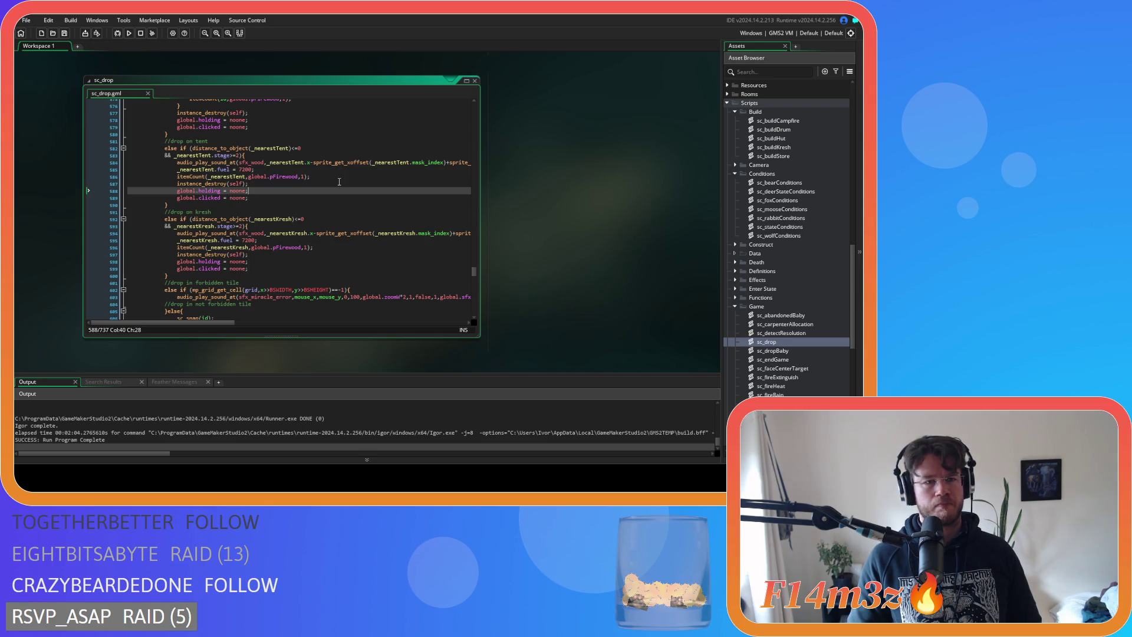
scroll(339, 182, "down", 3)
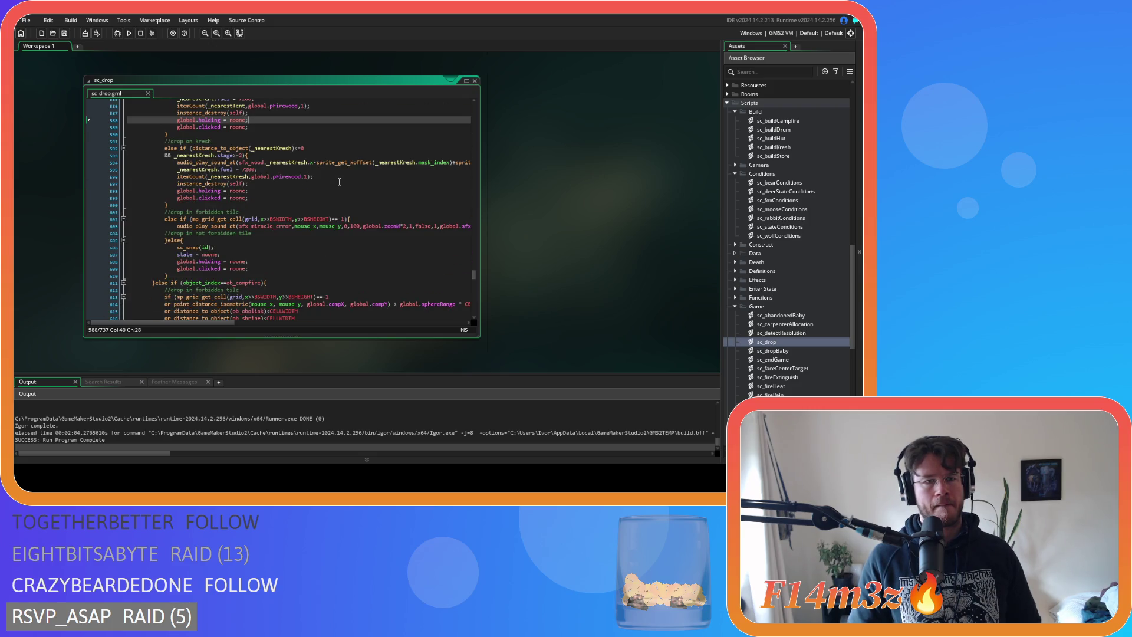
scroll(339, 181, "up", 2)
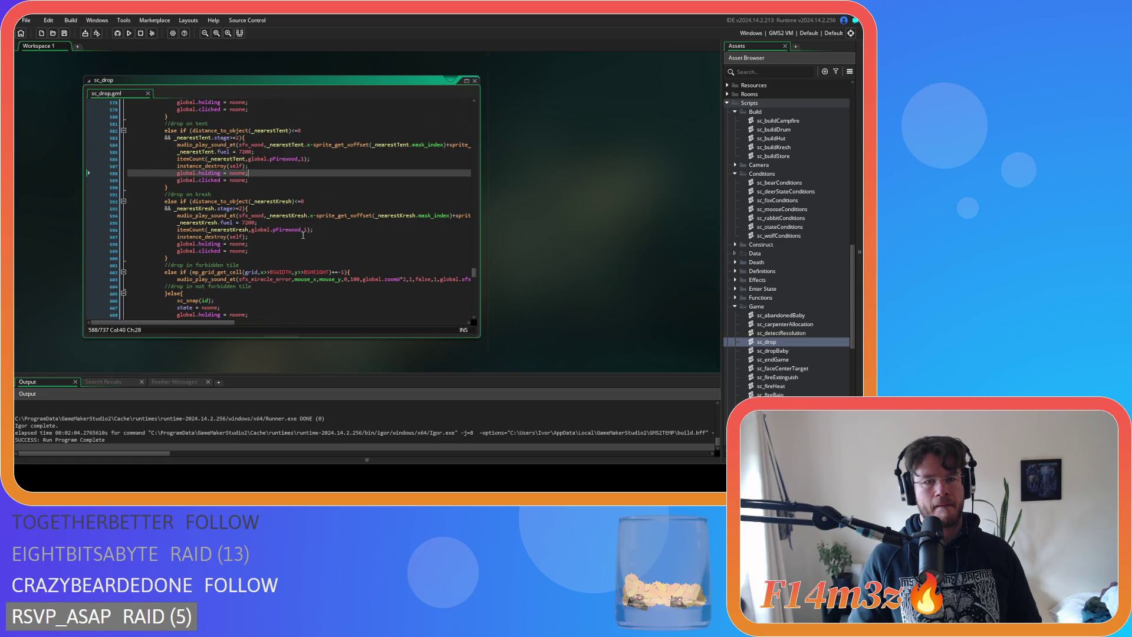
mouse_move(201, 323)
left_mouse_down()
mouse_move(409, 324)
mouse_move(195, 322)
left_mouse_up()
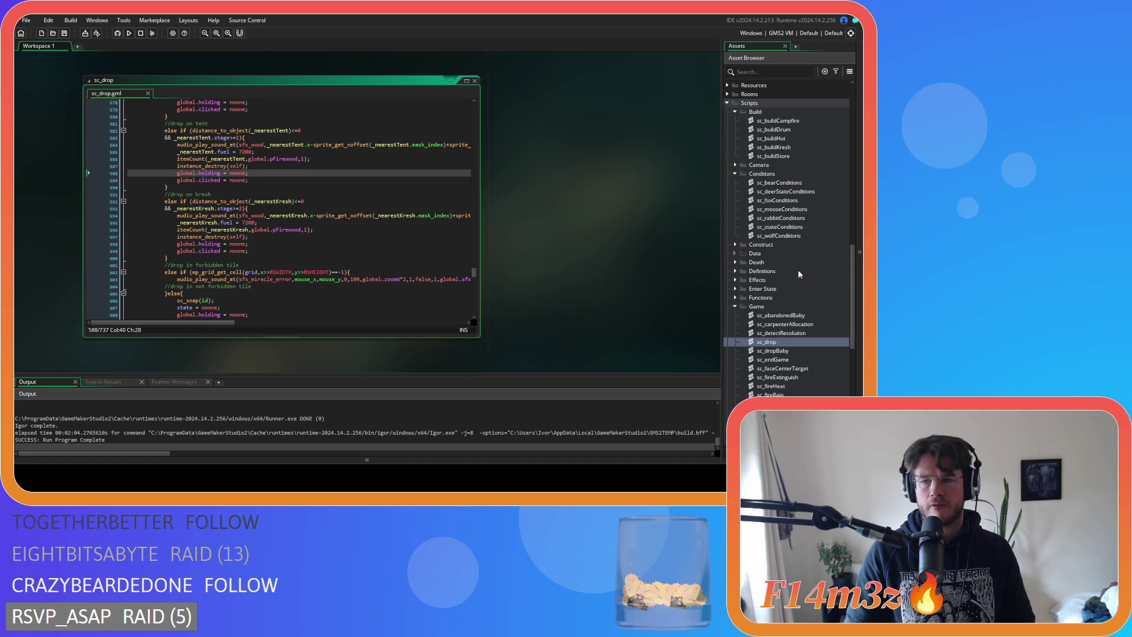
scroll(798, 270, "down", 10)
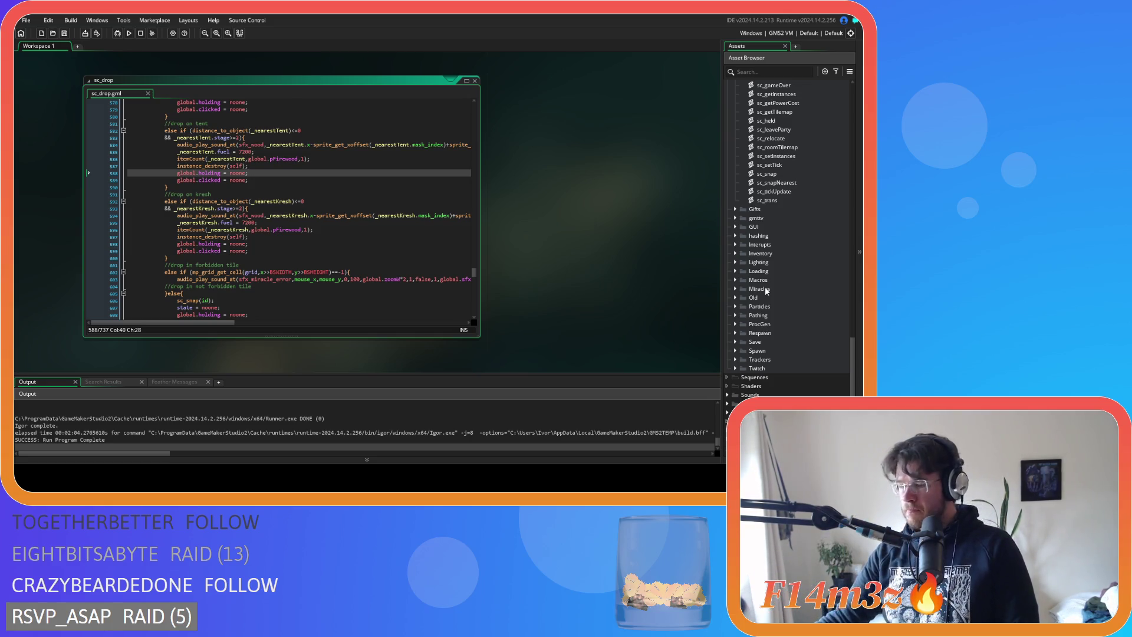
Expand the Construct scripts folder, look through its scripts, and open sc_capacity
scroll(766, 291, "up", 10)
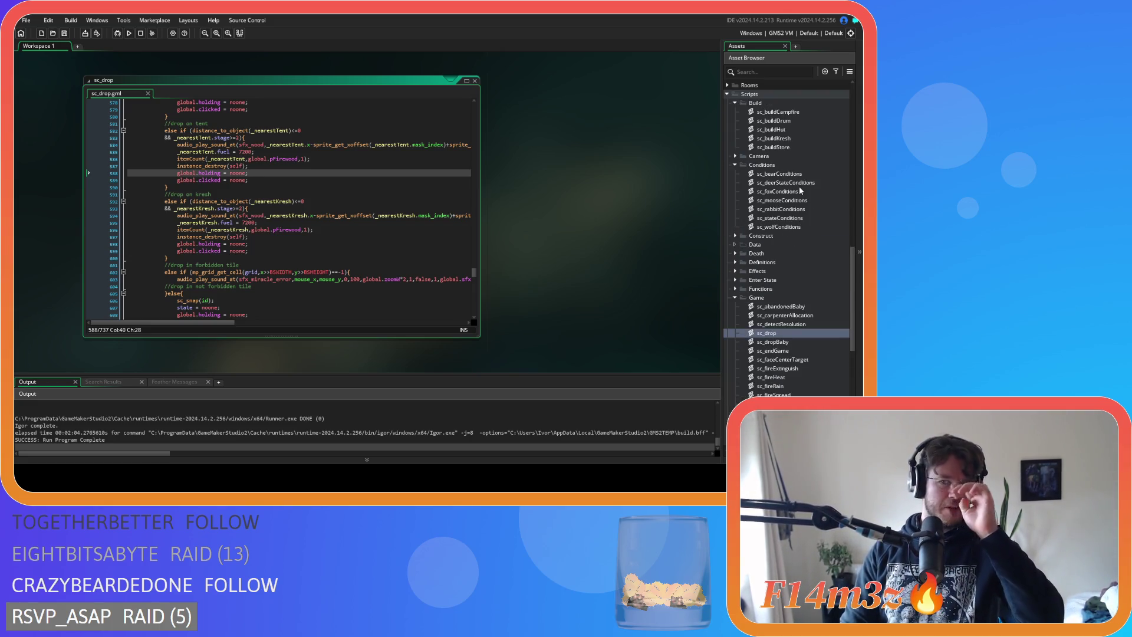
left_click(736, 236)
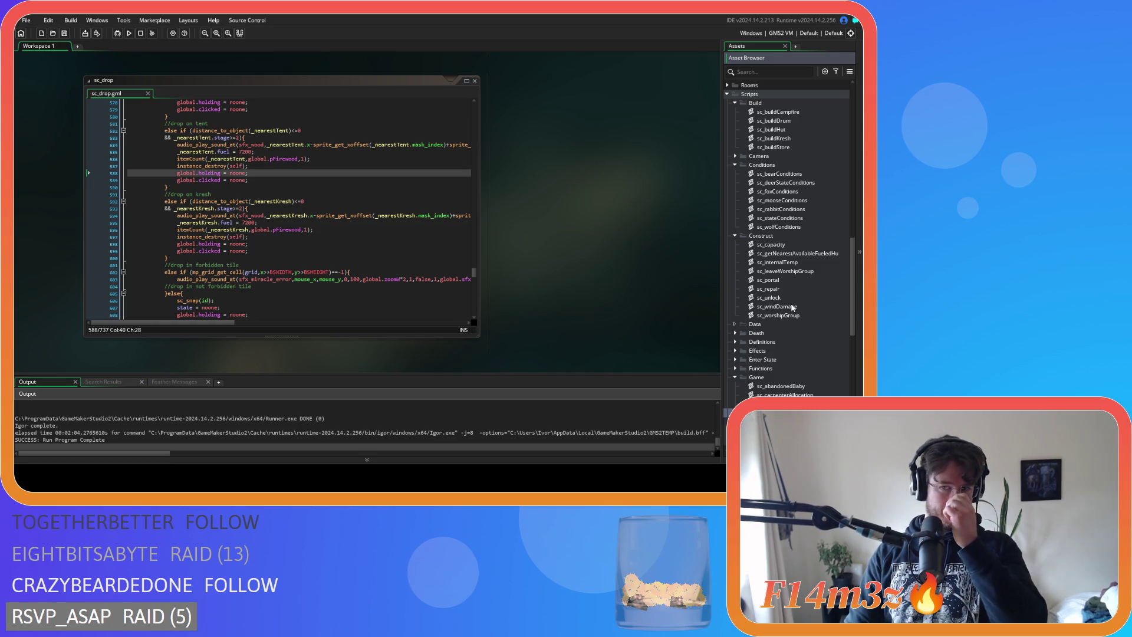
left_click(791, 254)
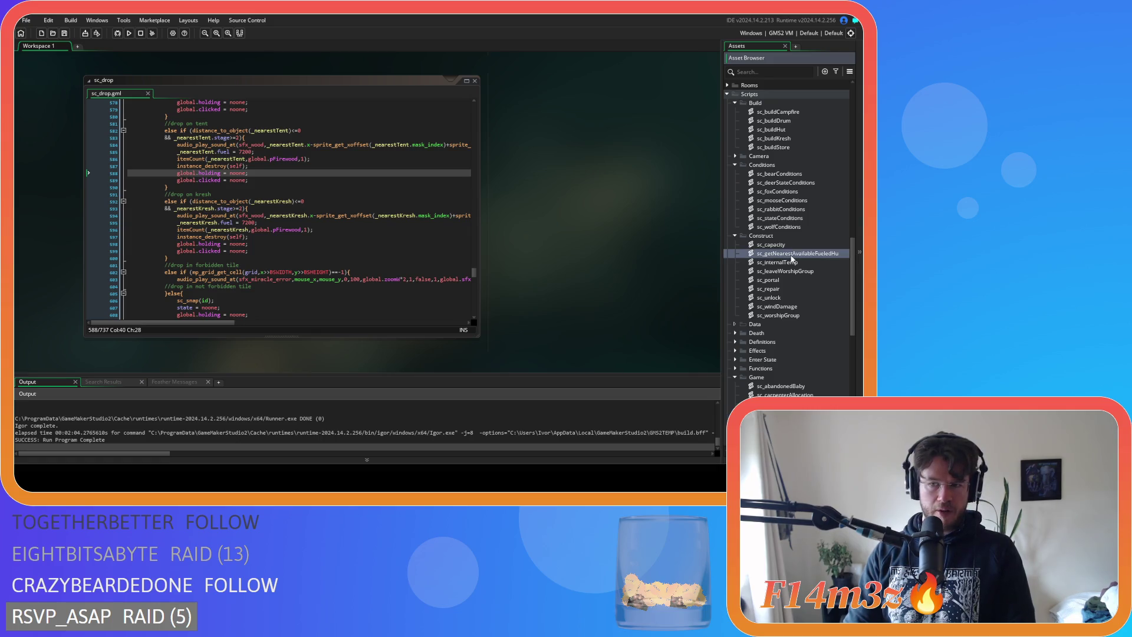
left_click(805, 263)
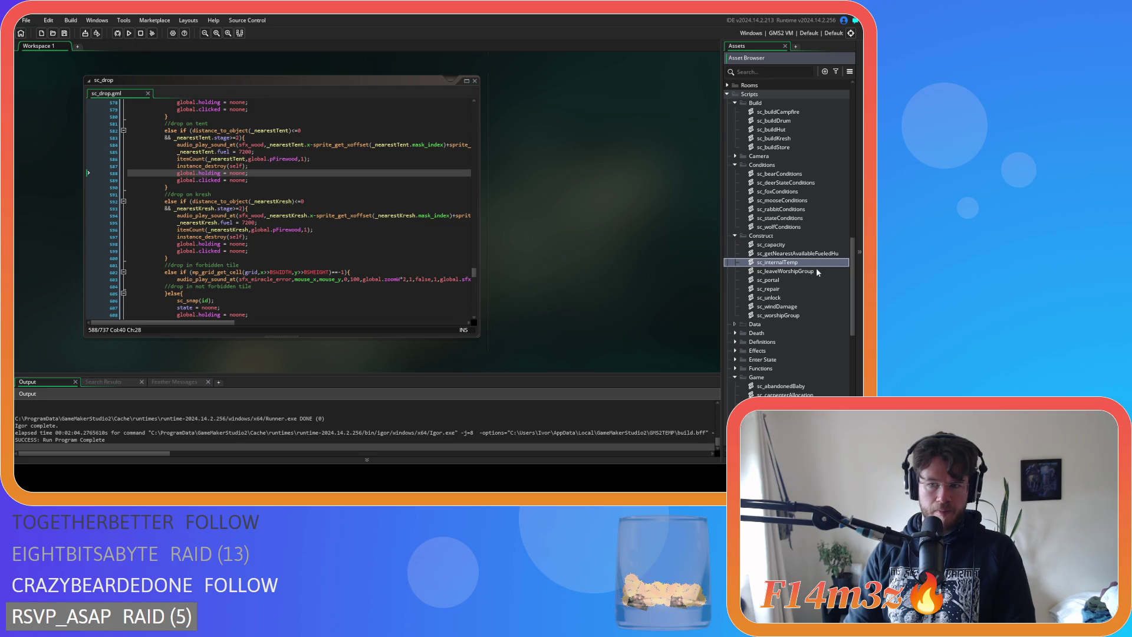
double_click(784, 246)
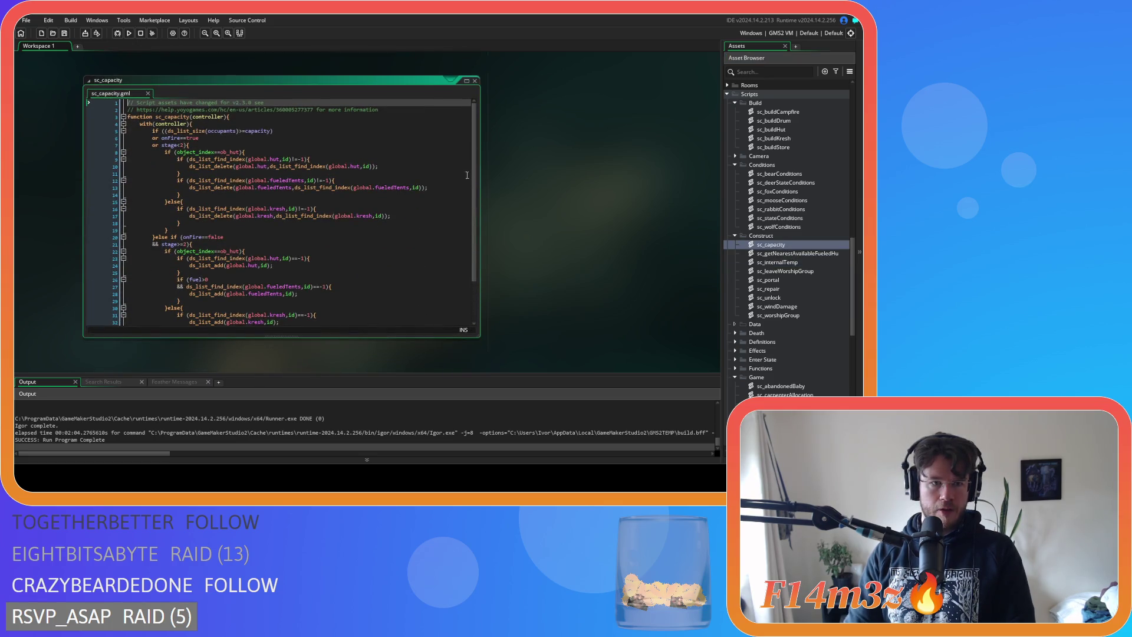
Review sc_capacity's code, including the hut check on line 22
scroll(471, 183, "down", 2)
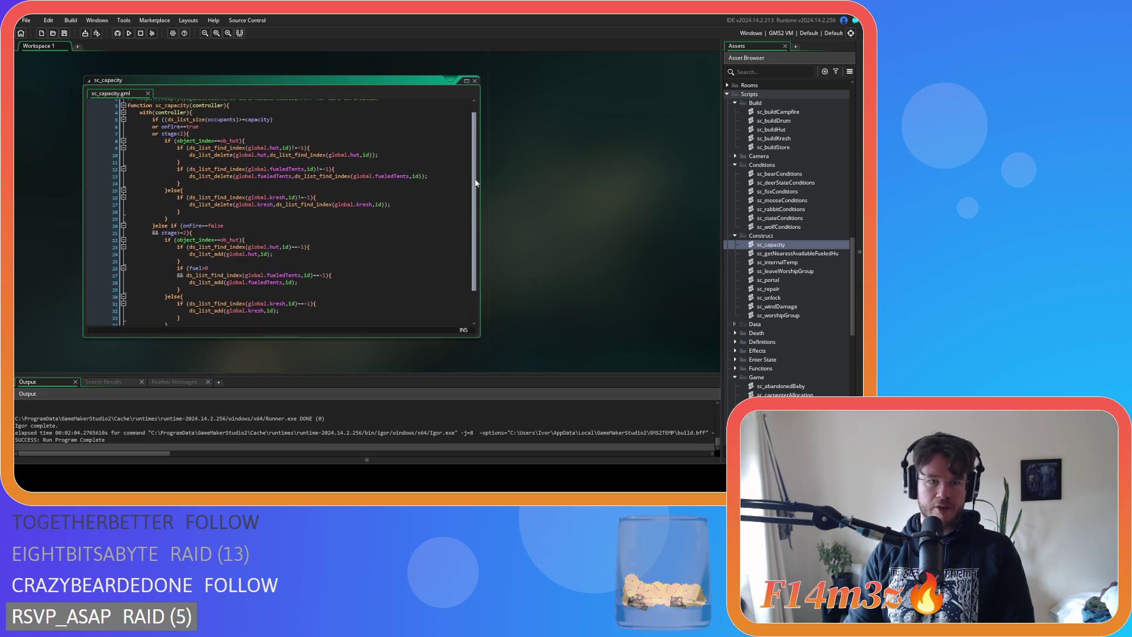
scroll(477, 192, "up", 1)
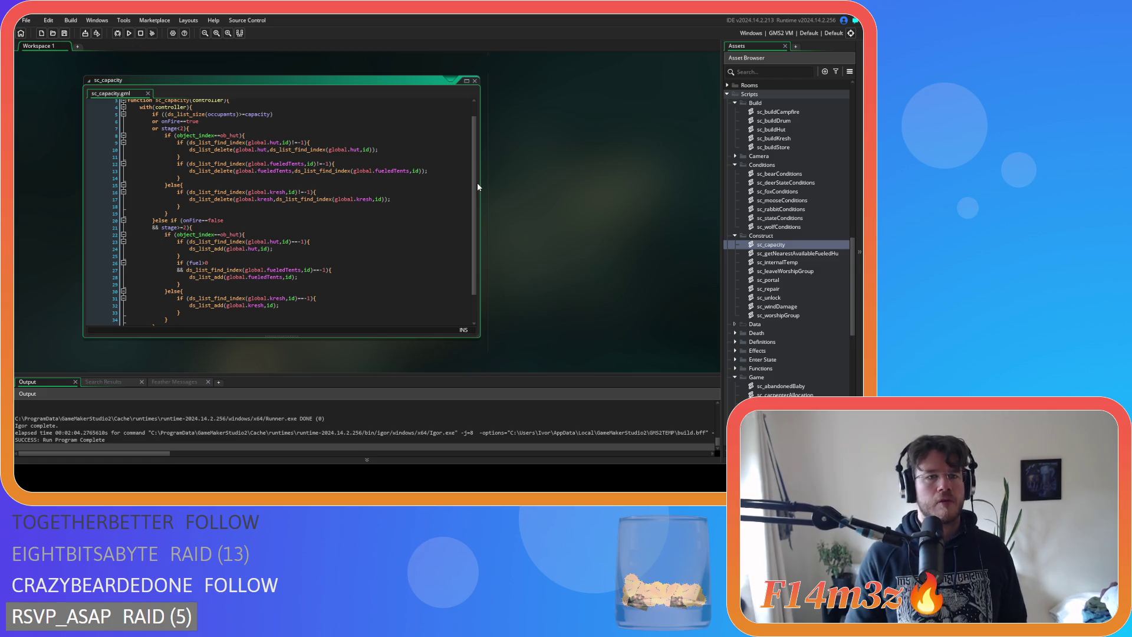
scroll(404, 179, "up", 1)
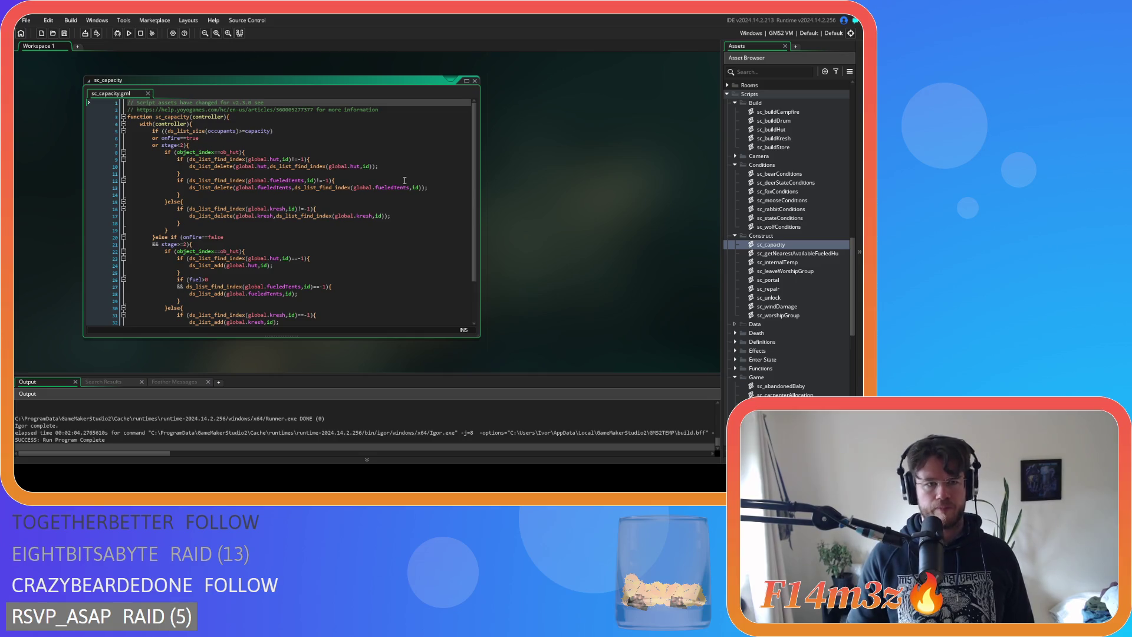
scroll(404, 180, "down", 3)
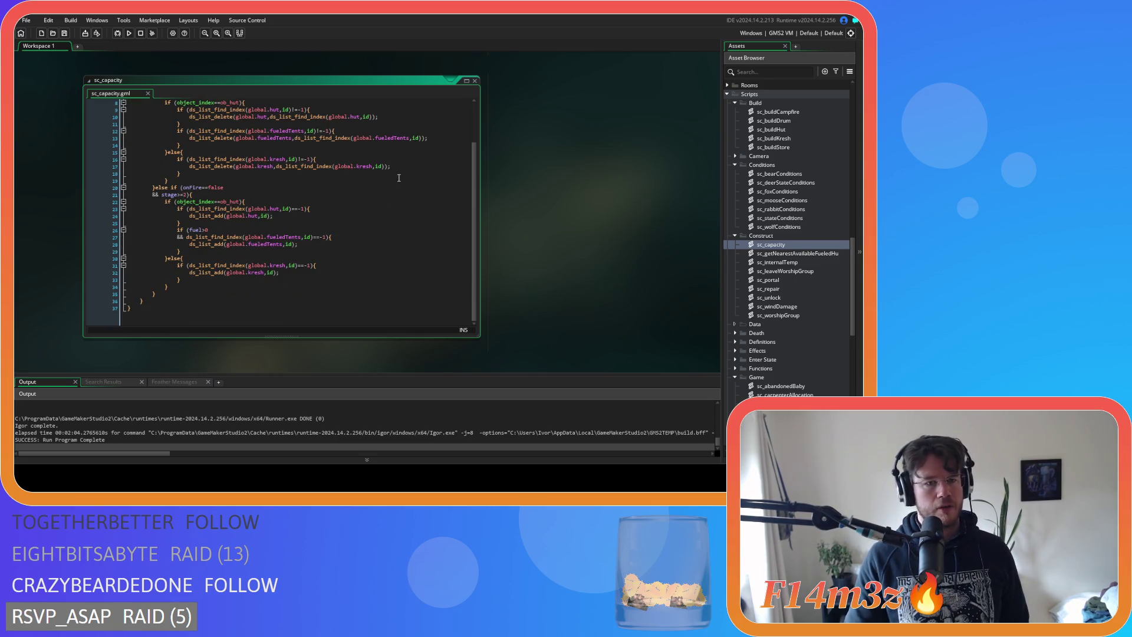
scroll(399, 177, "up", 3)
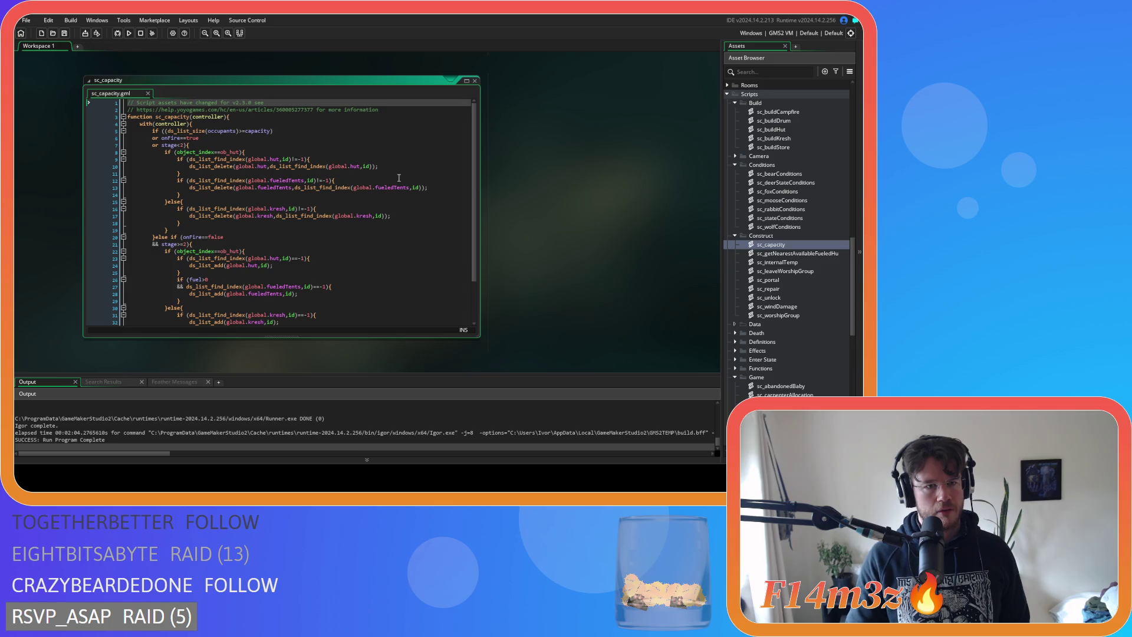
scroll(398, 178, "down", 3)
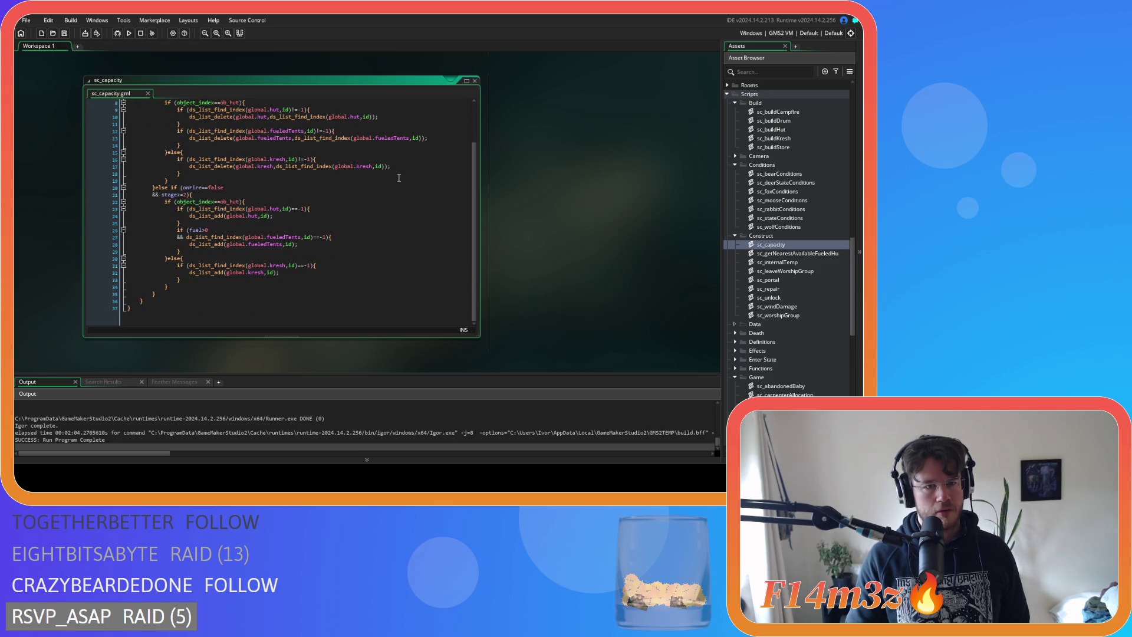
left_click(264, 200)
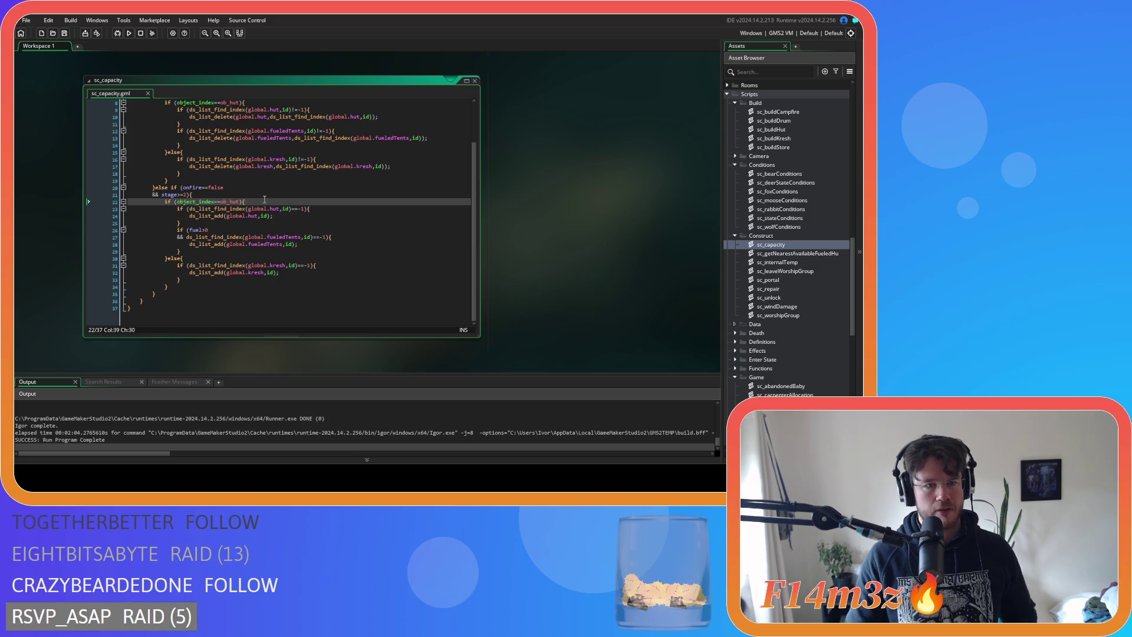
key("Left")
scroll(329, 169, "up", 3)
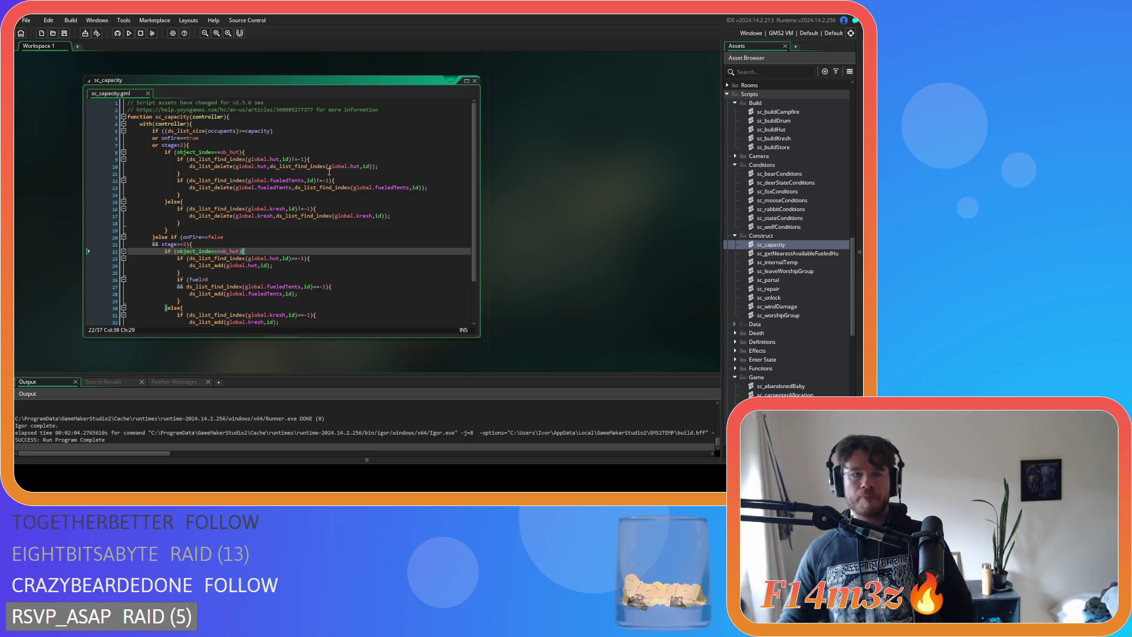
Add a //hut comment on a new line below the hut check on line 8
left_click(291, 153)
key("Return")
type("//")
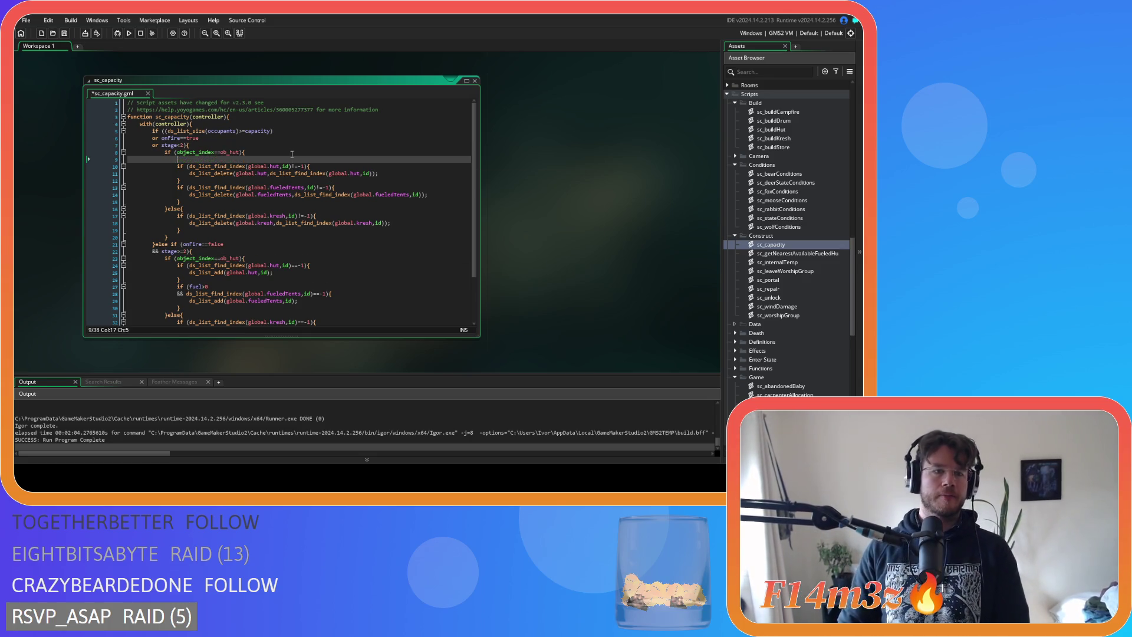
type("hut")
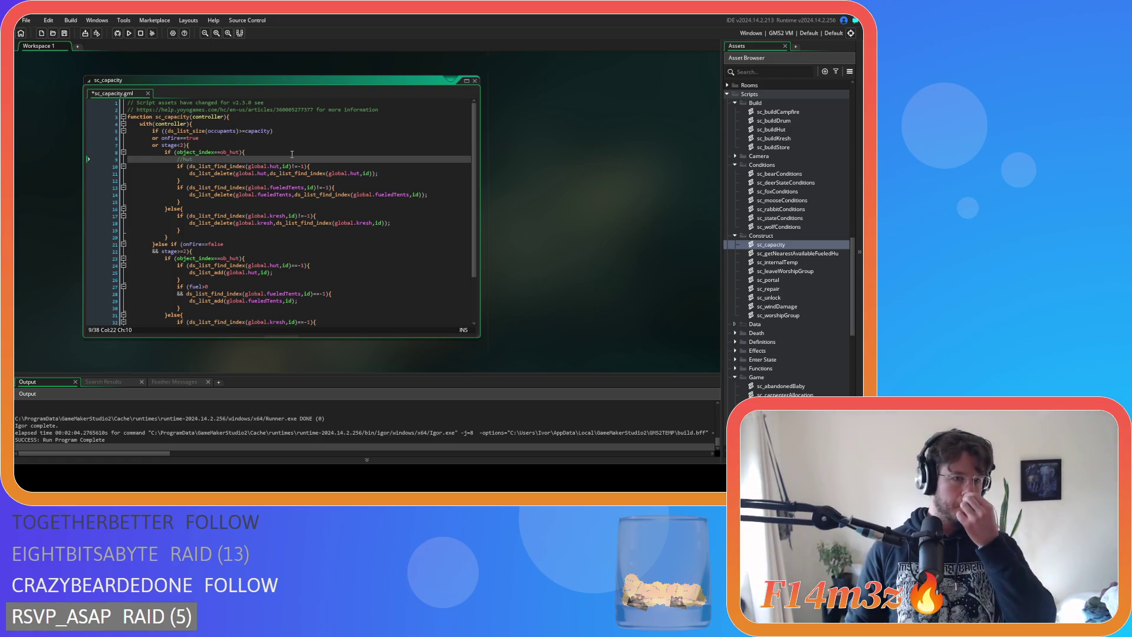
Add a //creche comment under the removal branch's else line
left_click(204, 210)
key("Return")
type("//kresh")
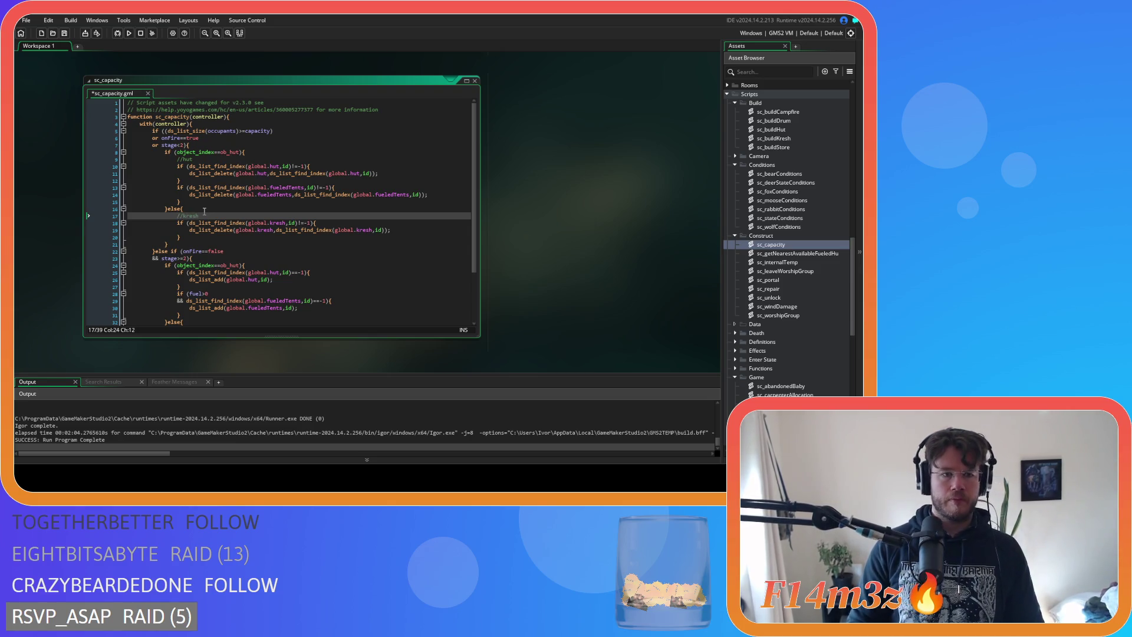
key("BackSpace")
type("he")
Open a line under the add branch's hut check, paste //creche under its else, and save
left_click(257, 267)
key("Return")
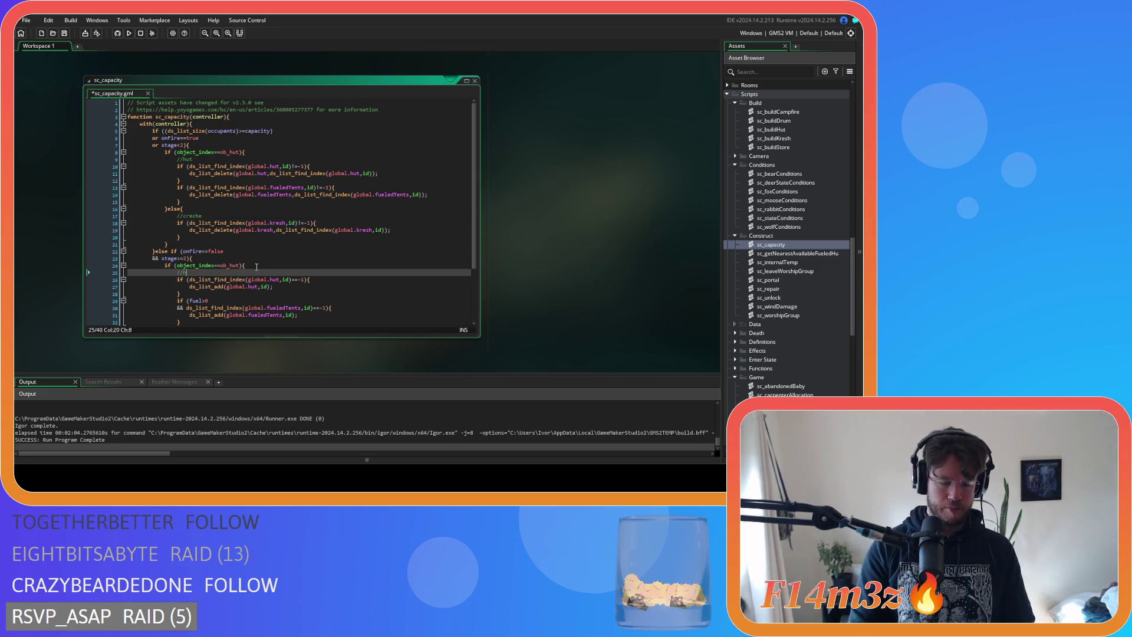
type("//")
left_click_drag(202, 216, 176, 216)
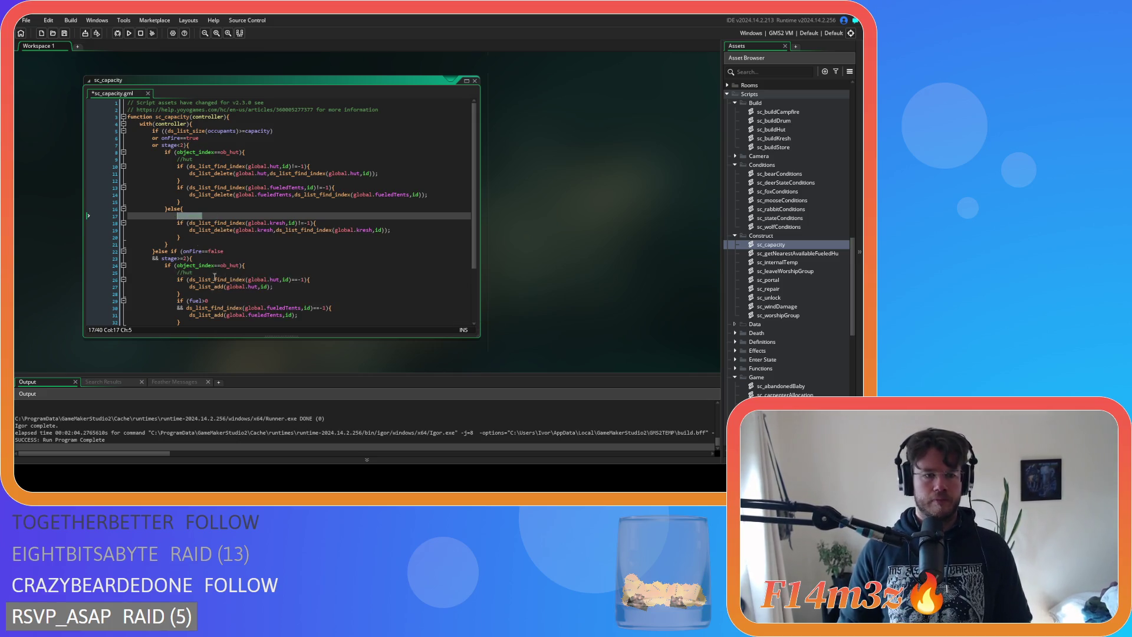
key("ctrl+c")
scroll(221, 289, "down", 3)
left_click(217, 275)
key("Return")
key("ctrl+v")
key("ctrl+s")
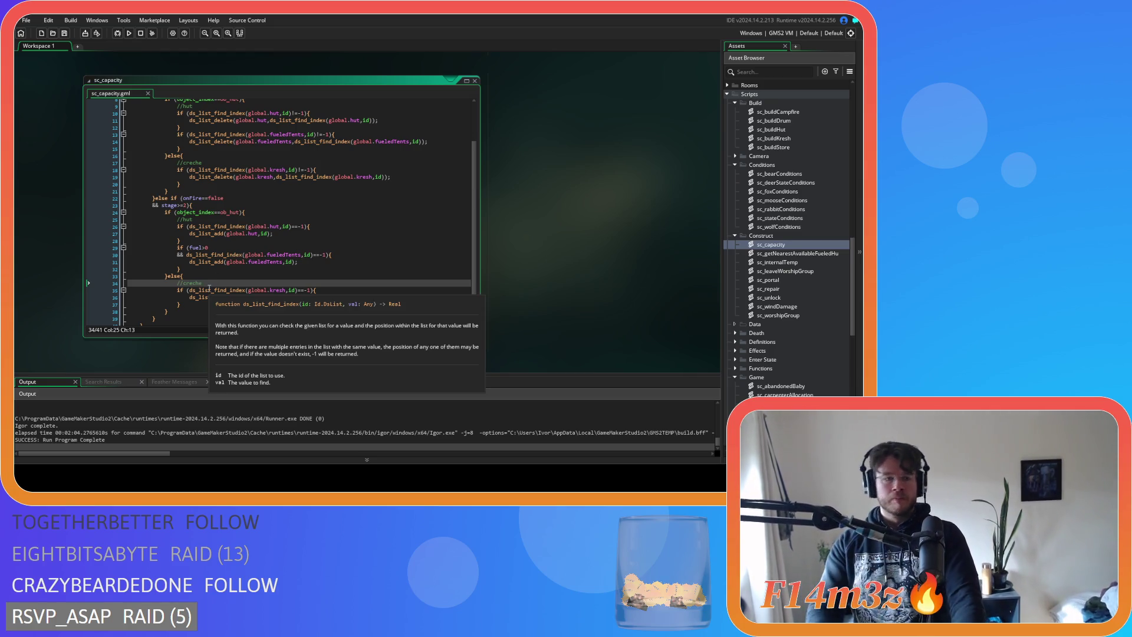
Review the add branch of sc_capacity from its starting else-if
scroll(229, 287, "up", 3)
left_click(154, 251)
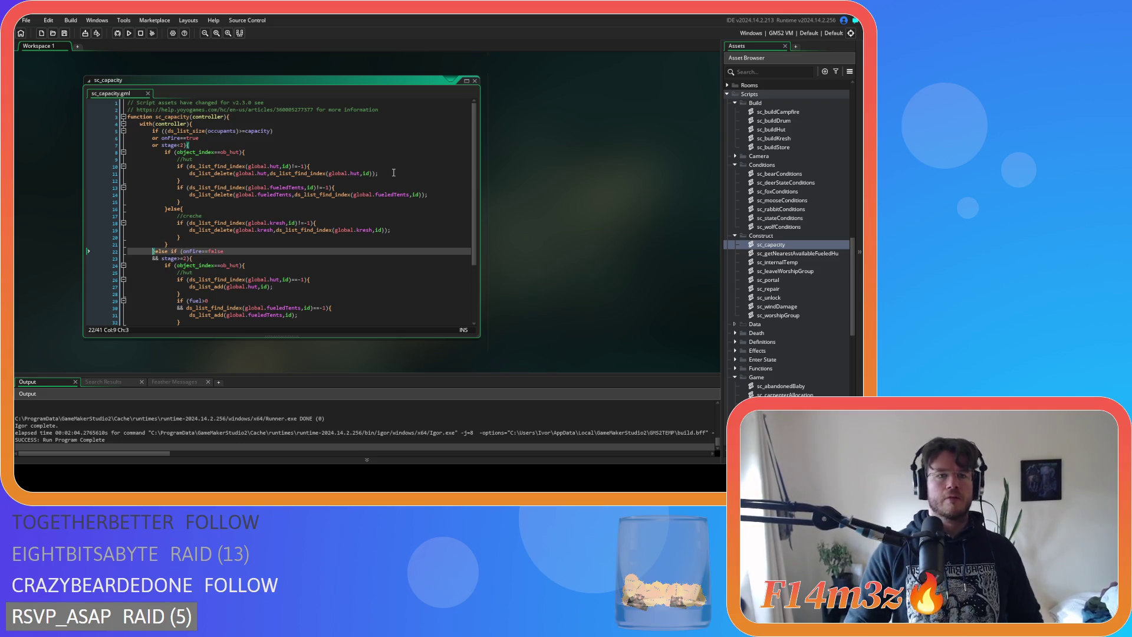
scroll(390, 153, "down", 2)
scroll(412, 128, "down", 1)
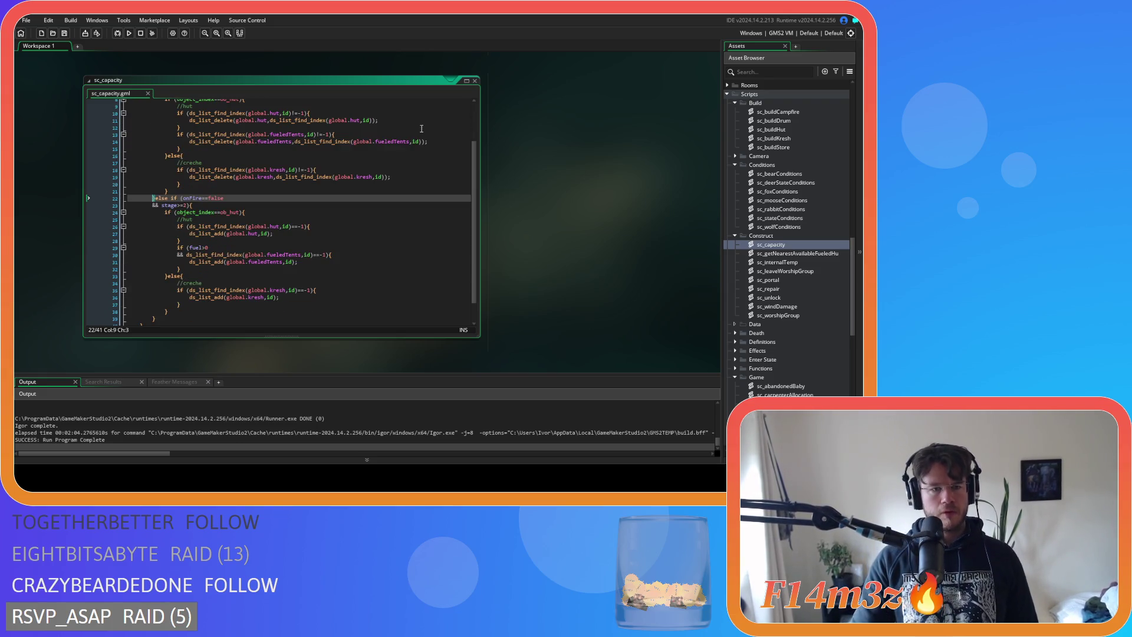
Review sc_capacity's occupants check, fueledTents removal call, and the add branch's stage and hut checks
scroll(388, 121, "up", 3)
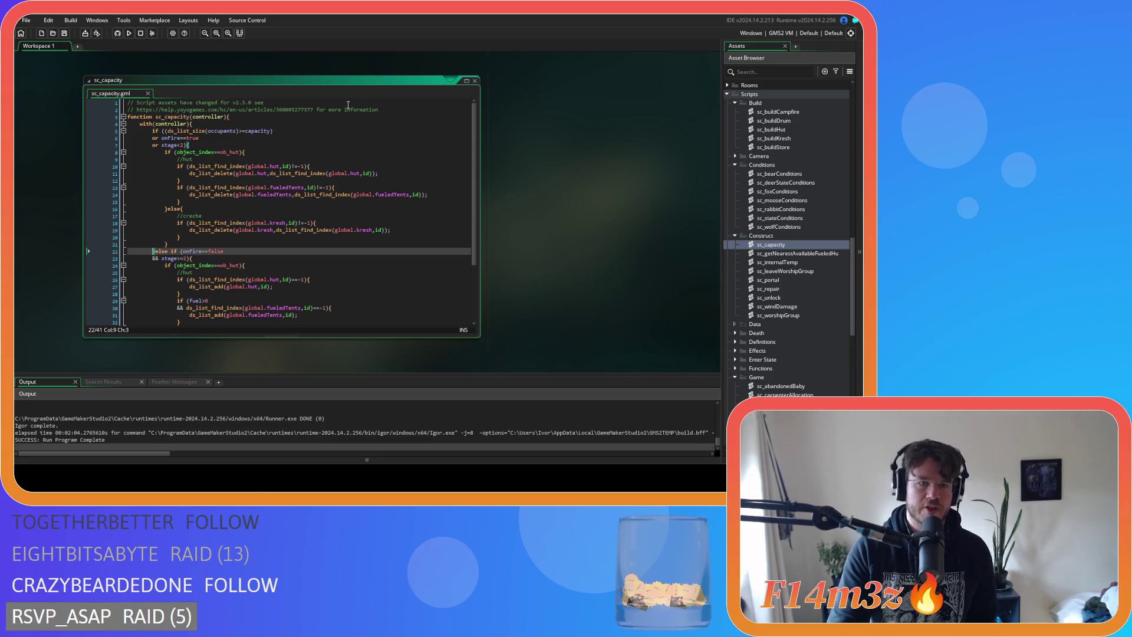
left_click(317, 131)
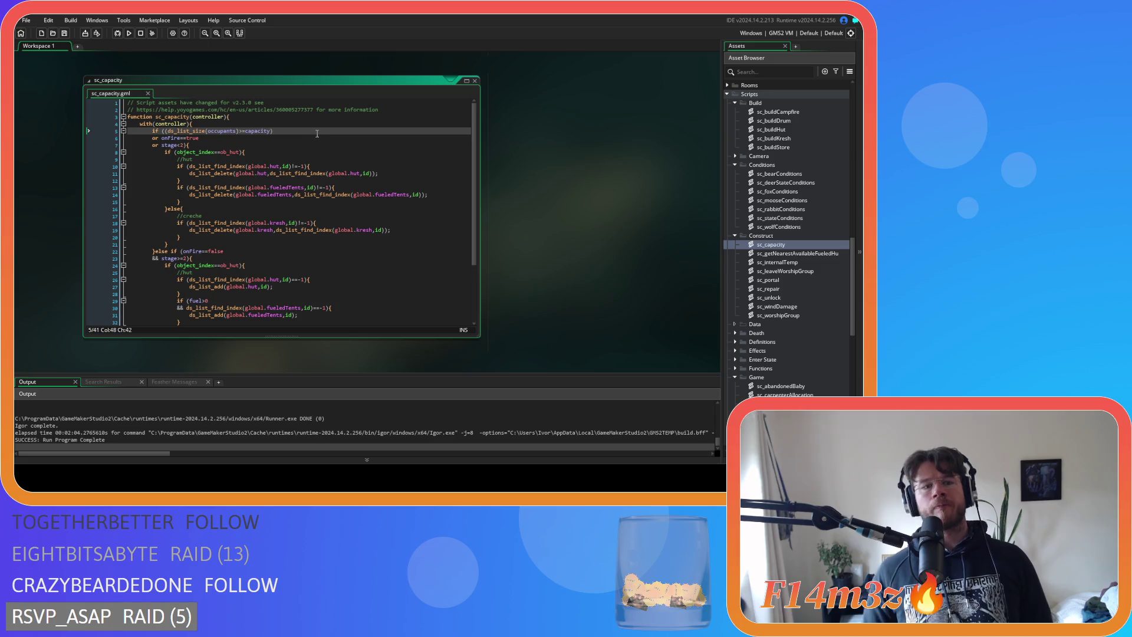
left_click_drag(214, 195, 327, 195)
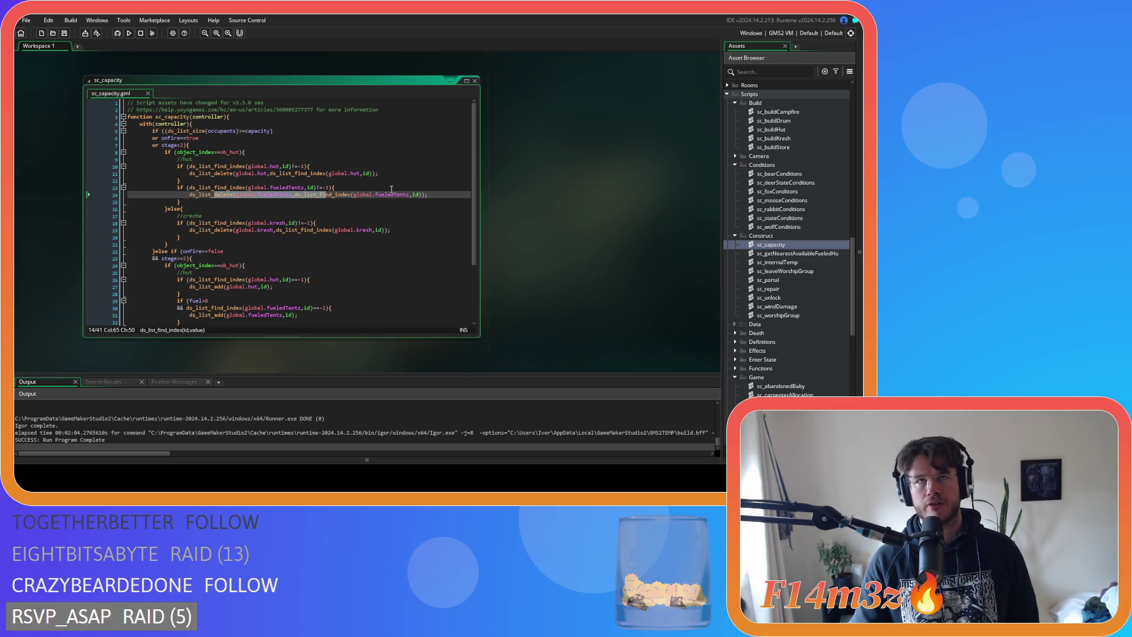
scroll(380, 188, "down", 2)
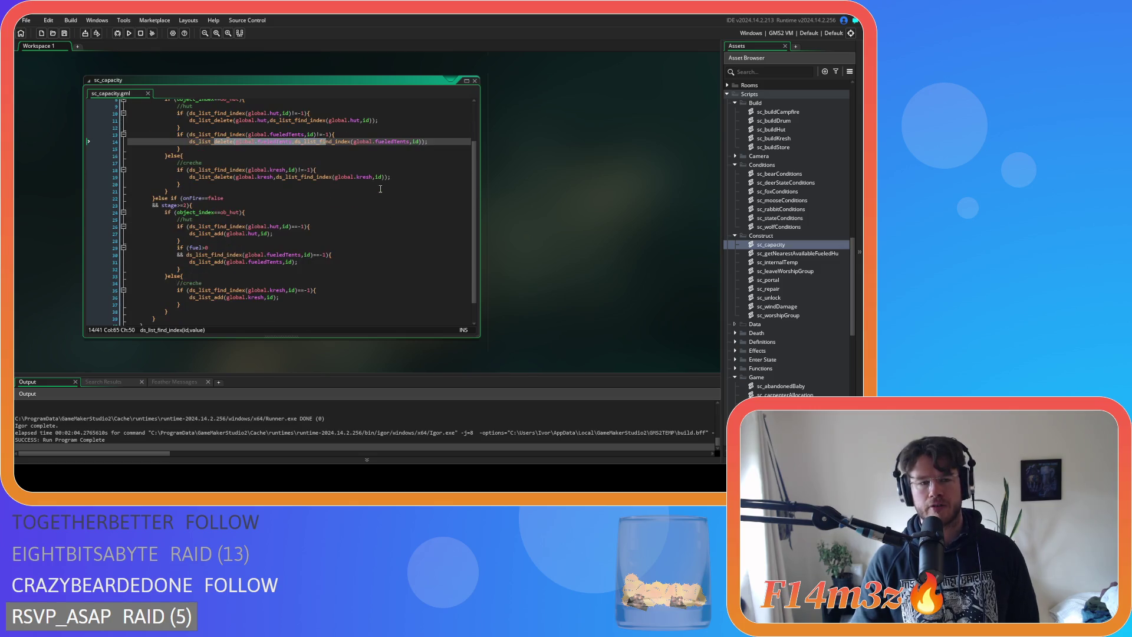
scroll(380, 189, "up", 2)
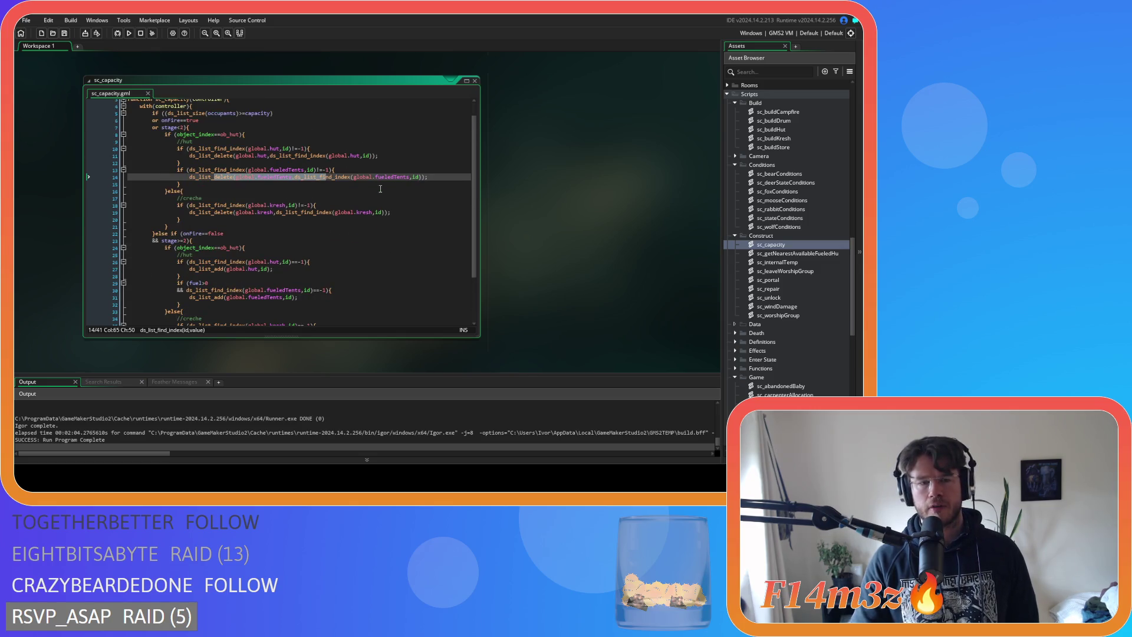
scroll(380, 189, "down", 1)
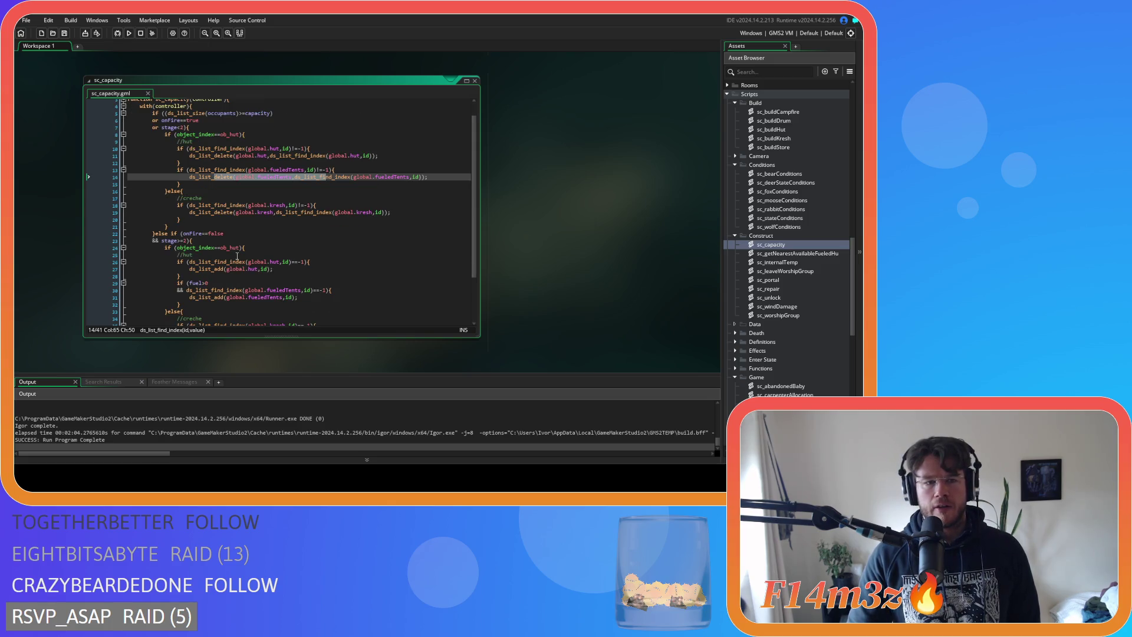
scroll(237, 256, "down", 3)
left_click(254, 188)
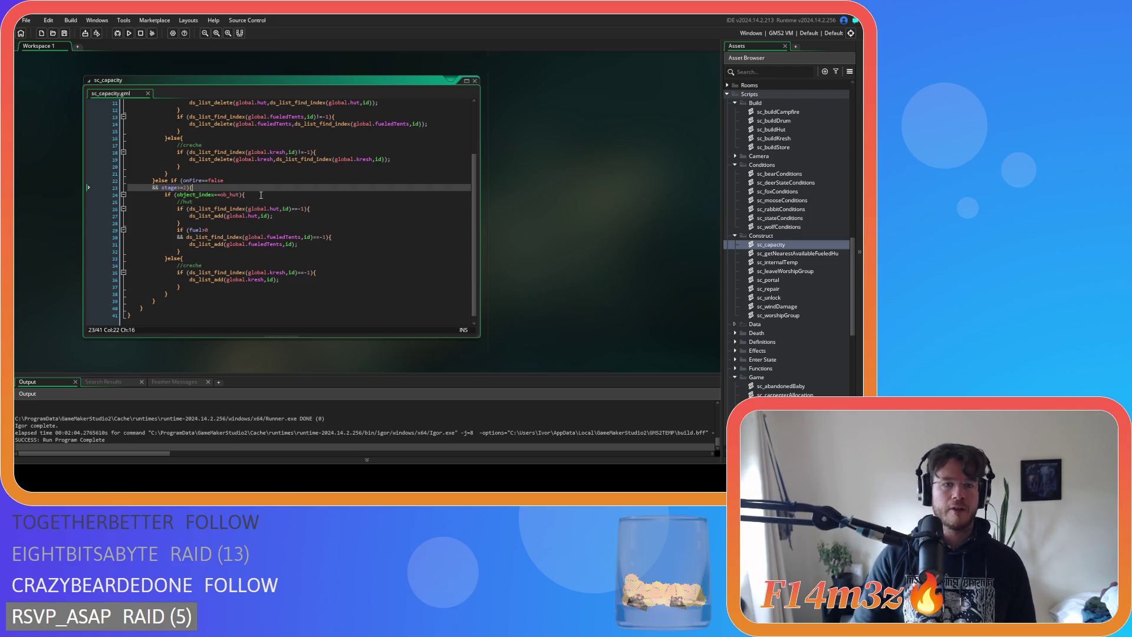
left_click(262, 196)
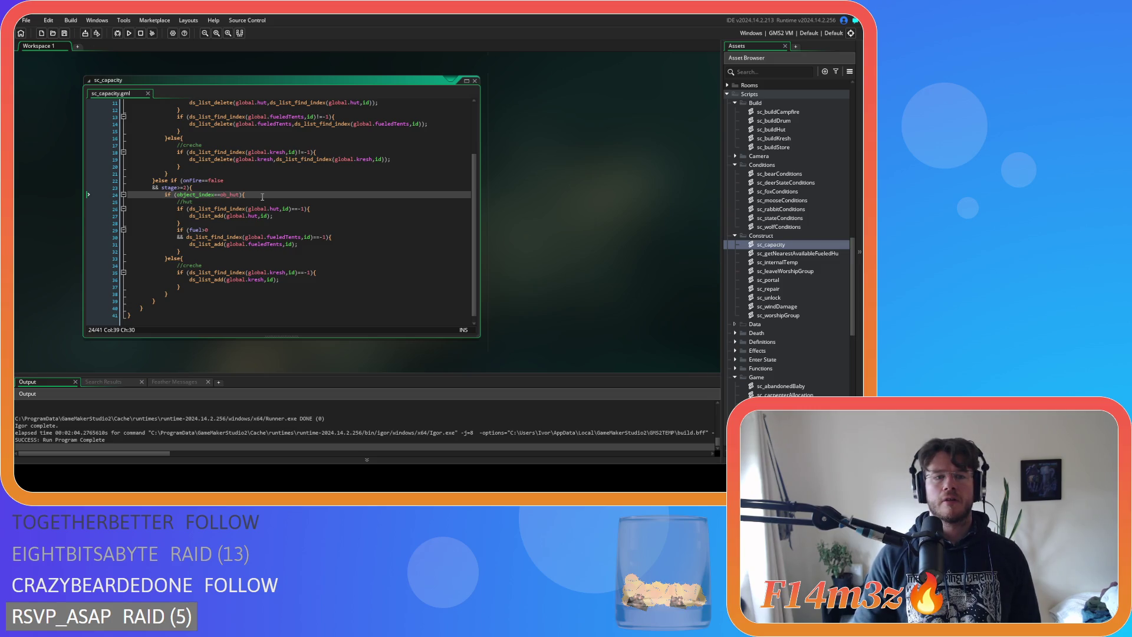
Scroll the workspace to the sc_drop code window near line 596 and focus it
scroll(262, 197, "up", 3)
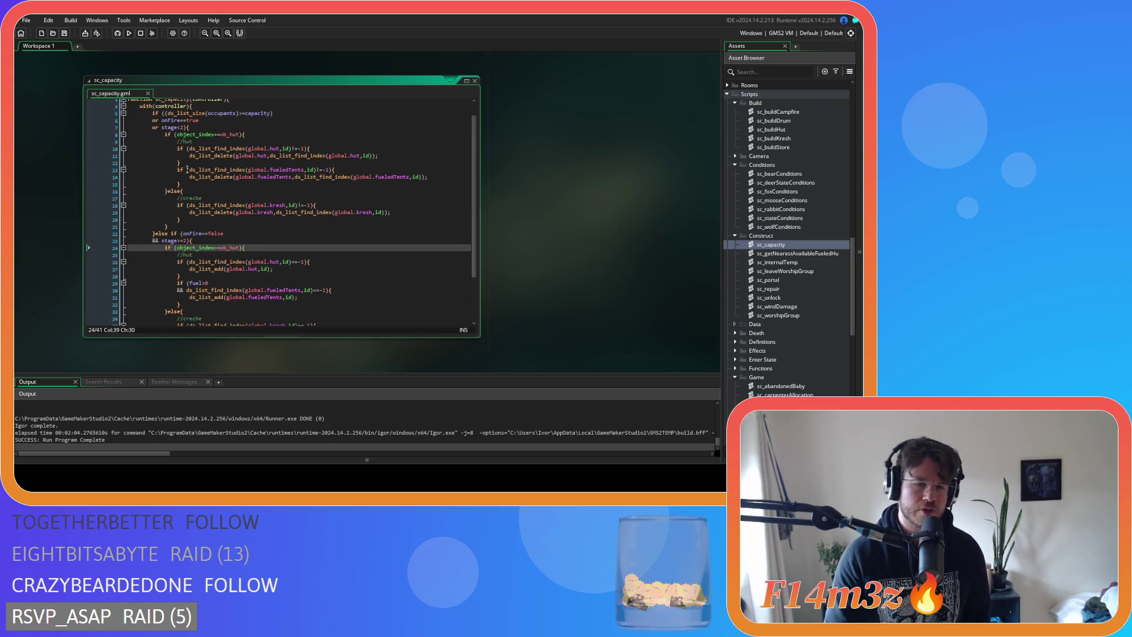
scroll(248, 188, "down", 2)
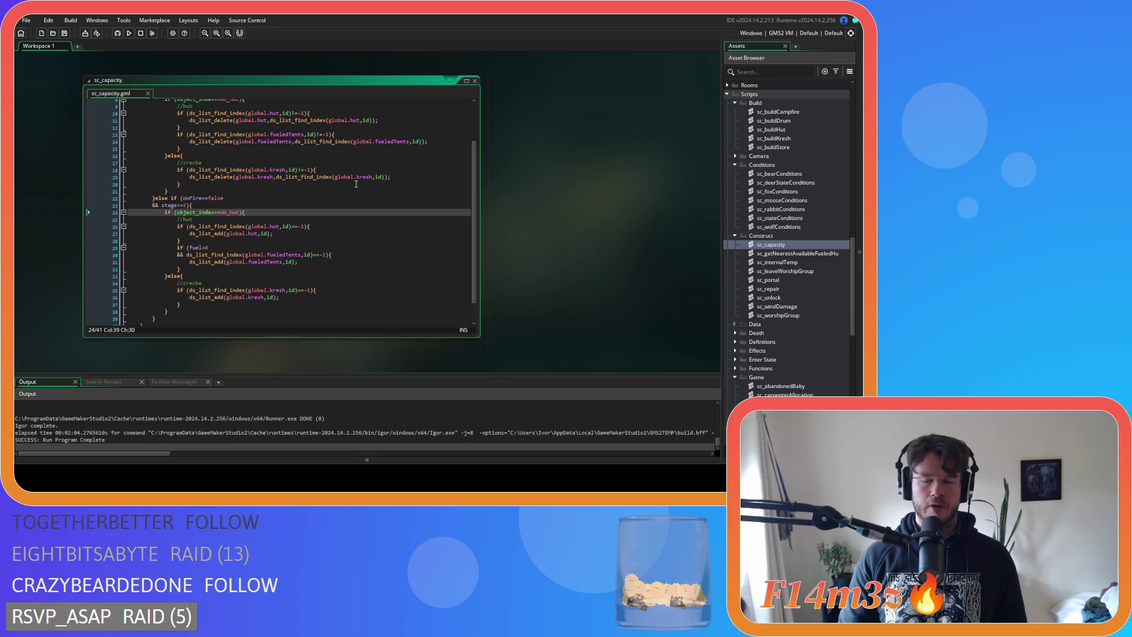
scroll(347, 191, "up", 3)
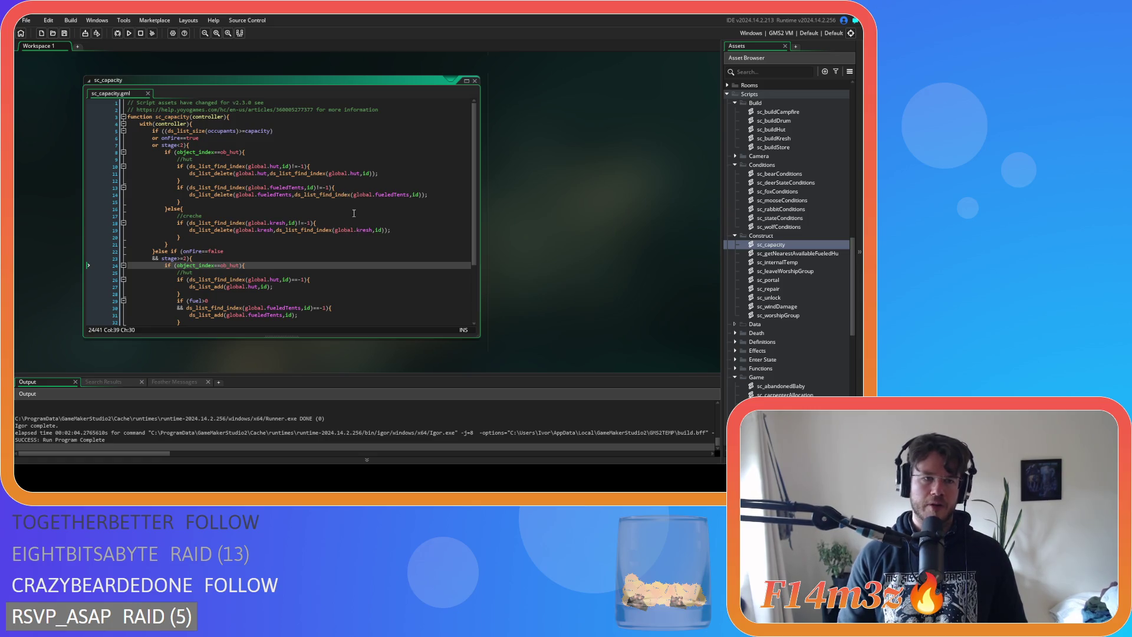
scroll(353, 213, "down", 3)
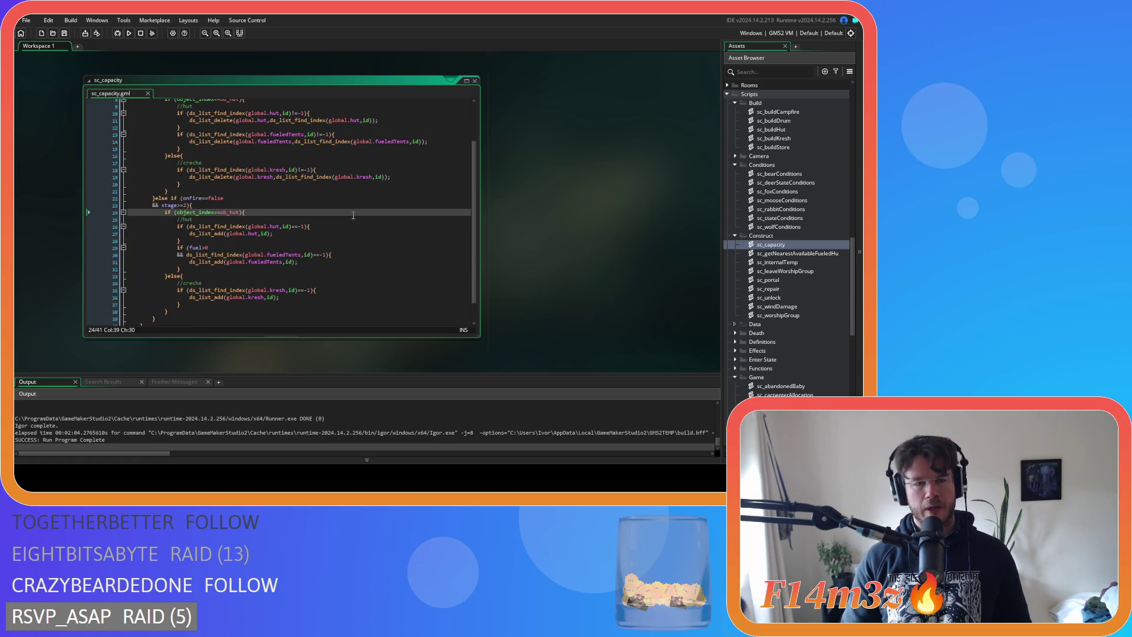
scroll(536, 274, "down", 5)
scroll(521, 287, "down", 1)
left_click(350, 223)
scroll(350, 223, "up", 2)
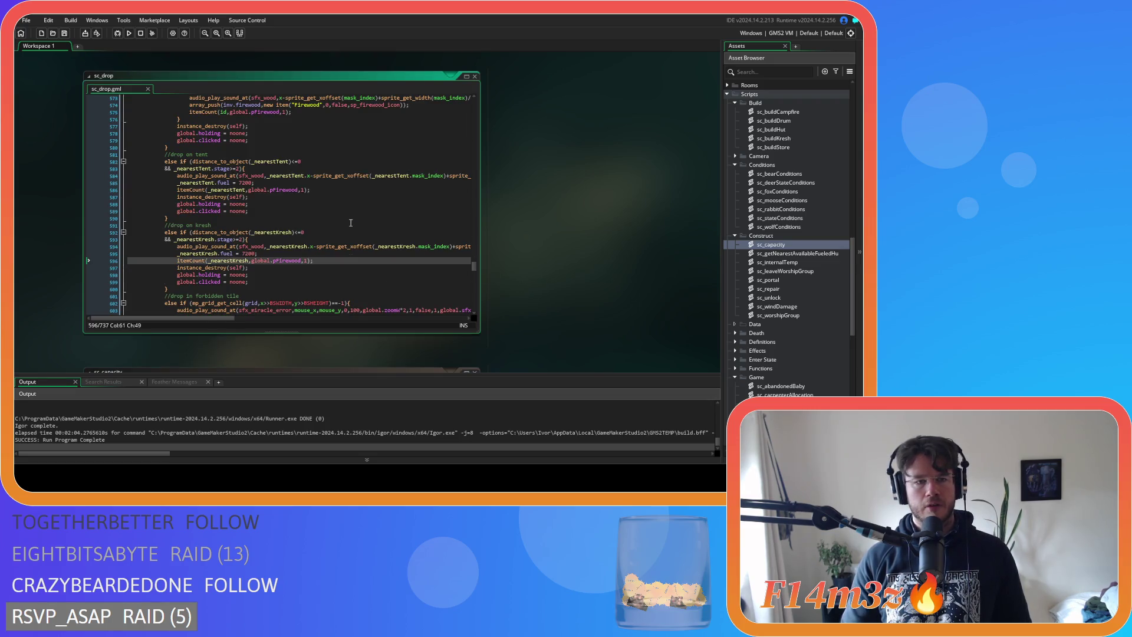
Add sc_capacity(_nearestKresh); on a new line after the kresh itemCount call, using autocomplete
scroll(350, 223, "down", 1)
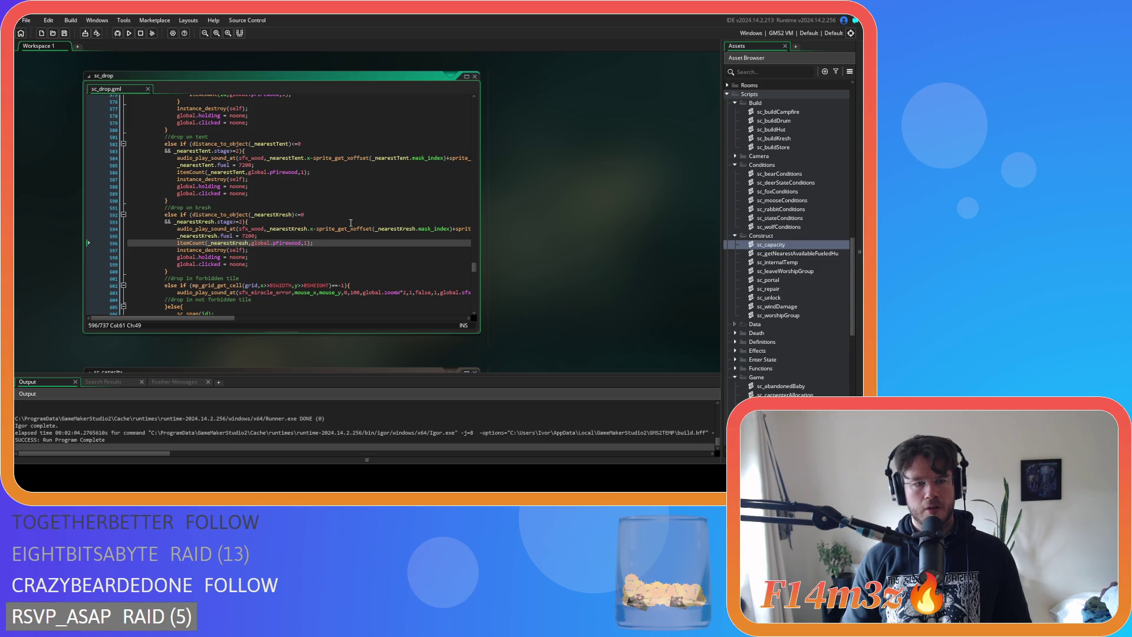
key("Return")
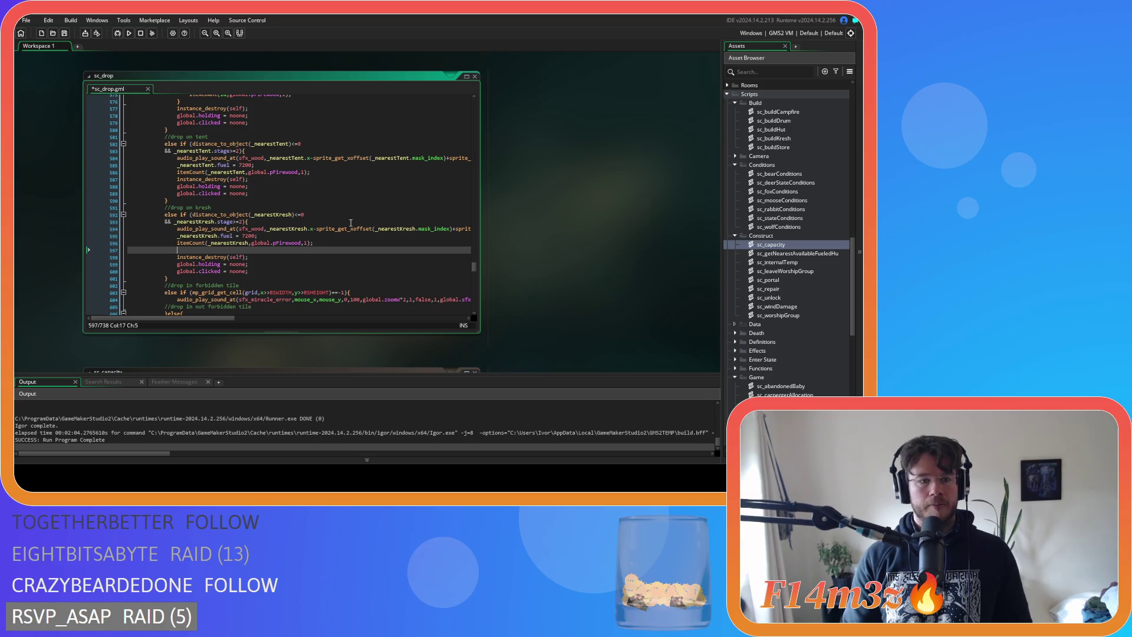
type("sc_cap")
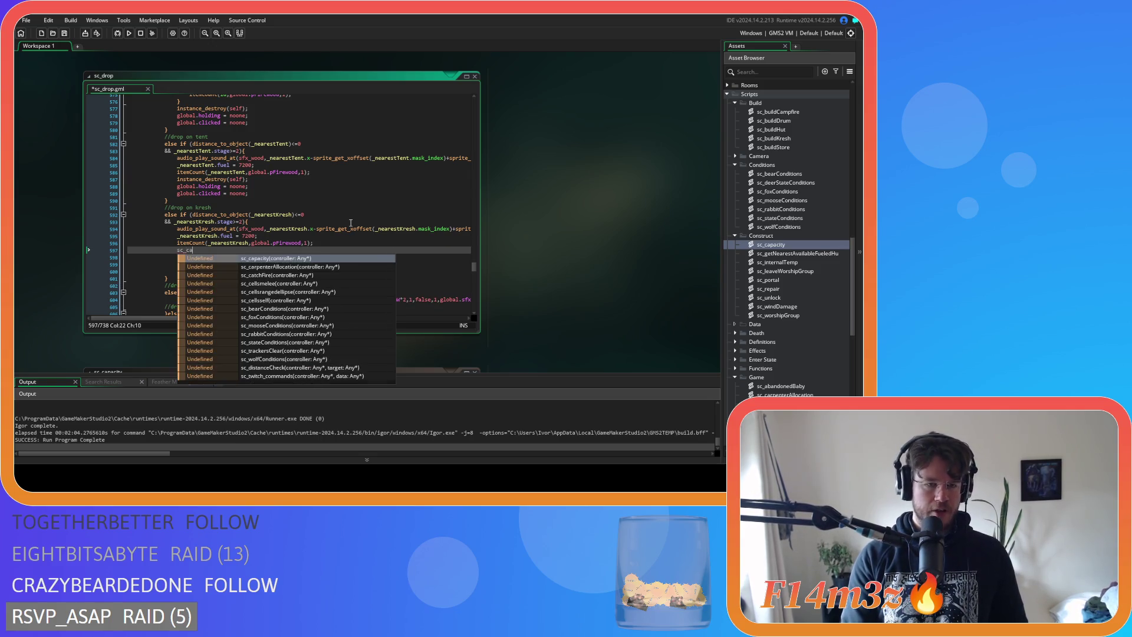
key("Return")
type("_")
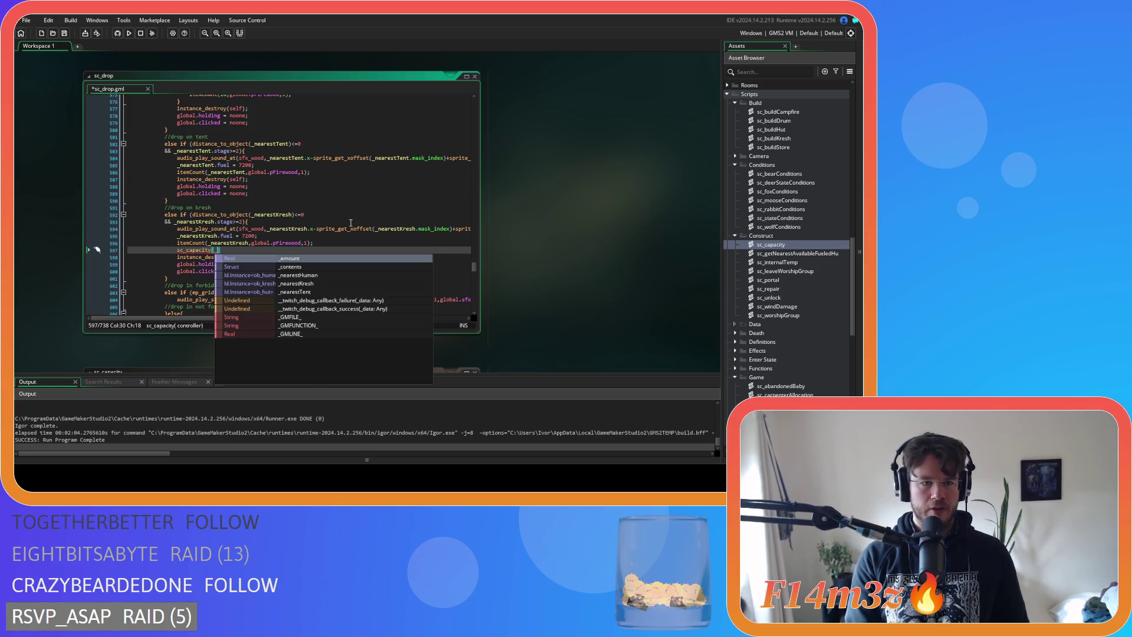
type("nearest")
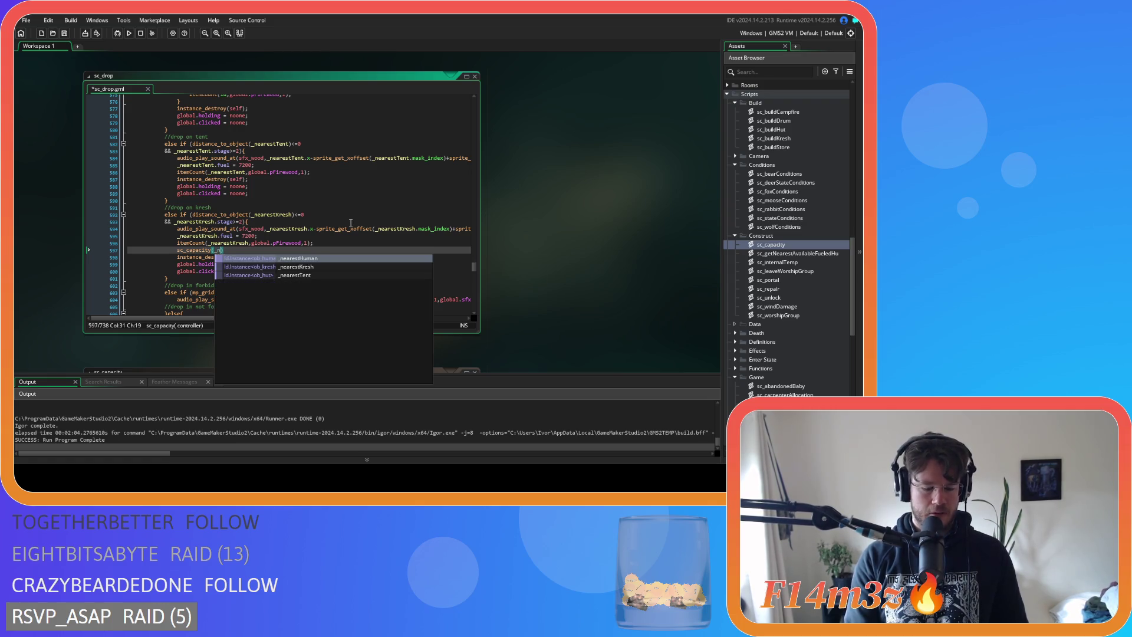
key("Return")
type(");")
scroll(606, 202, "down", 3)
scroll(606, 198, "down", 2)
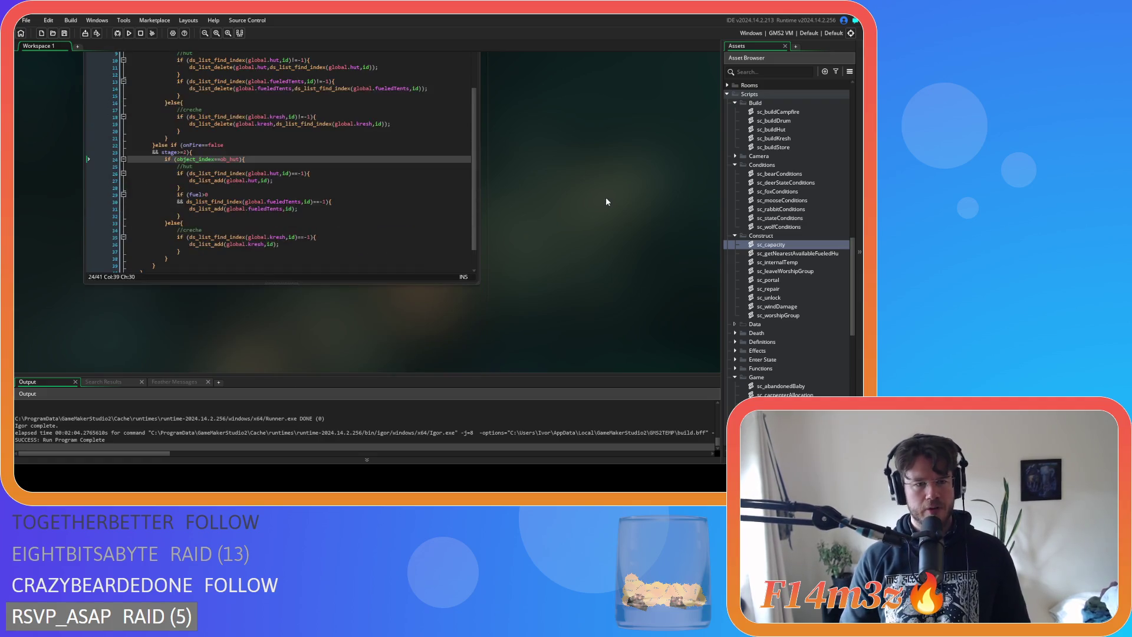
Scroll the workspace so sc_drop's kresh-drop code at line 597 sits above the sc_capacity window
scroll(487, 219, "down", 1)
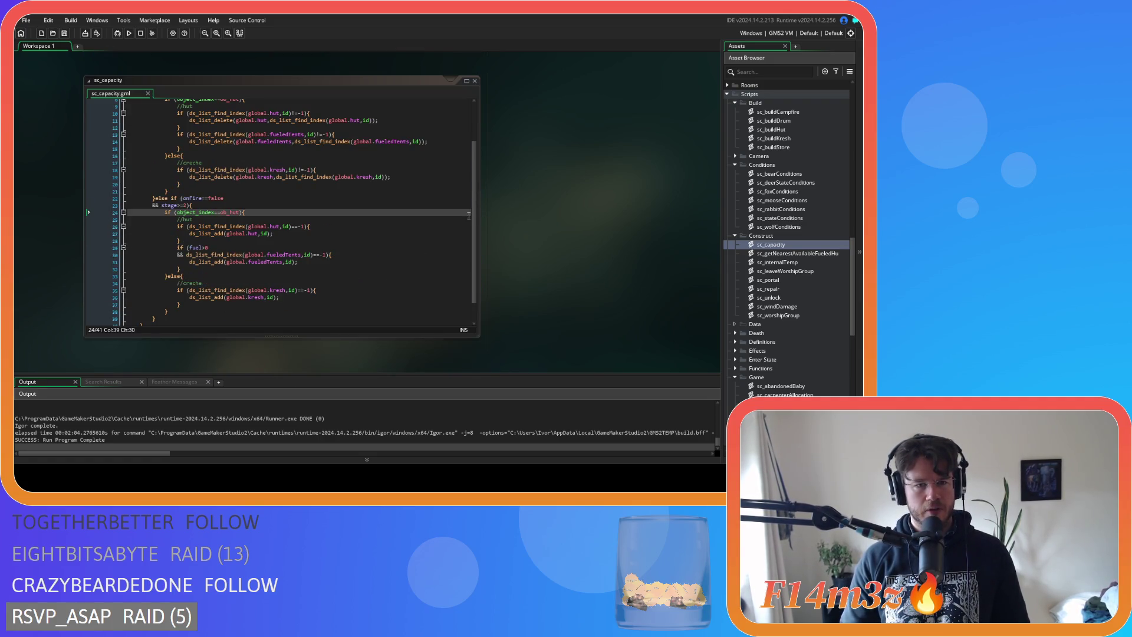
mouse_move(477, 226)
left_mouse_down()
mouse_move(476, 188)
mouse_move(479, 229)
mouse_move(469, 236)
mouse_move(480, 157)
left_mouse_up()
scroll(541, 165, "up", 3)
scroll(543, 165, "down", 2)
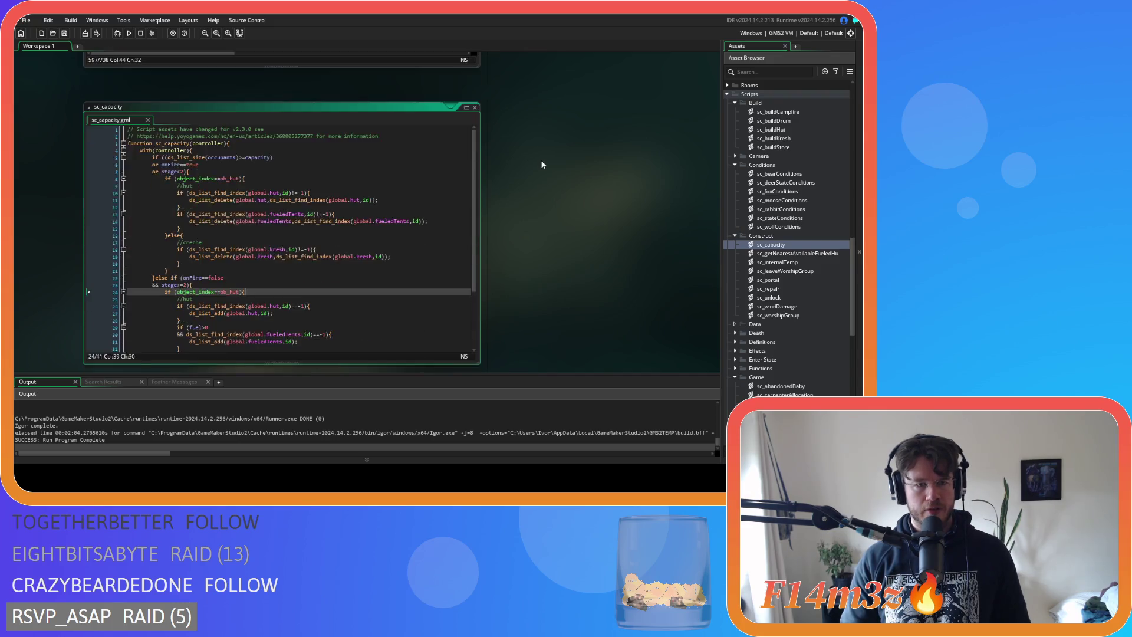
scroll(542, 164, "down", 1)
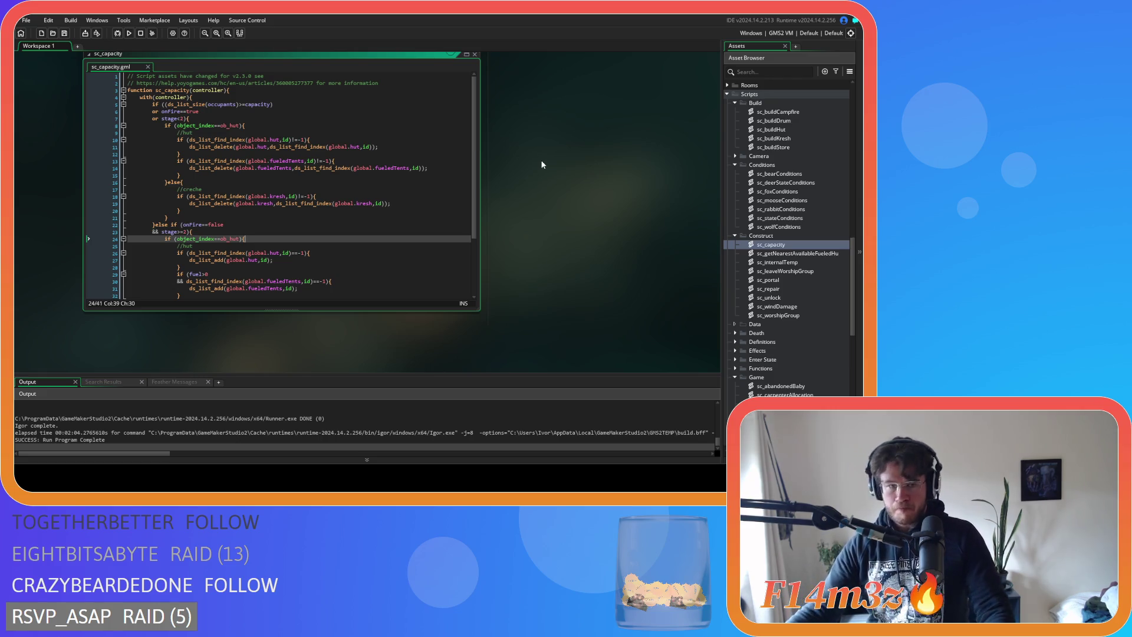
scroll(543, 164, "up", 3)
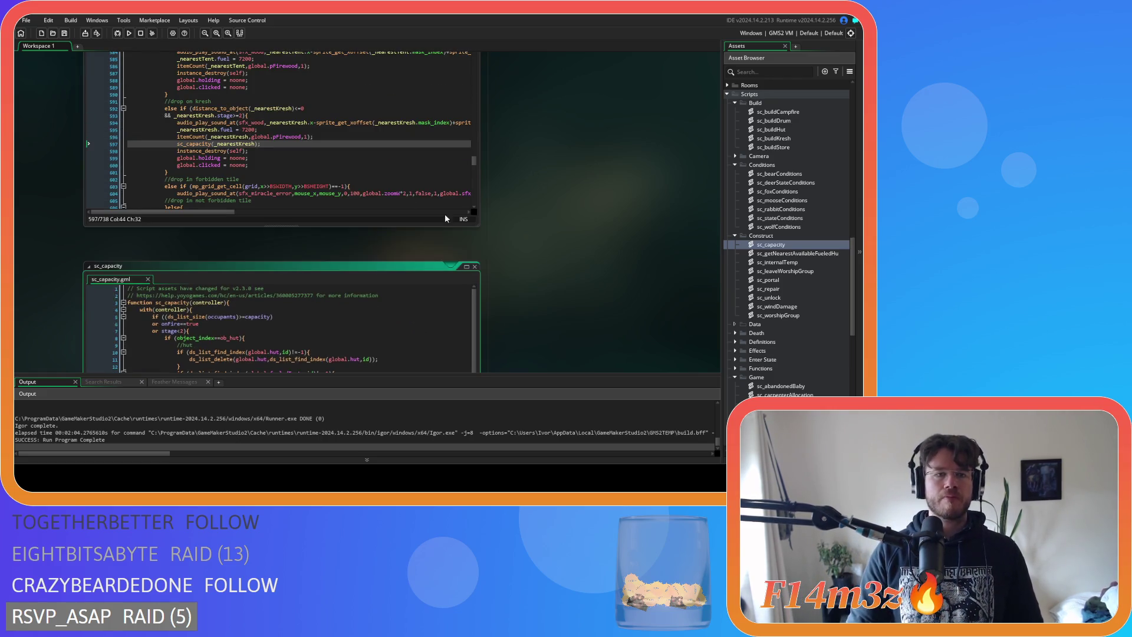
Move the sc_capacity(_nearestKresh) call from the kresh drop to below the tent's itemCount line
left_click_drag(261, 144, 178, 144)
key("BackSpace")
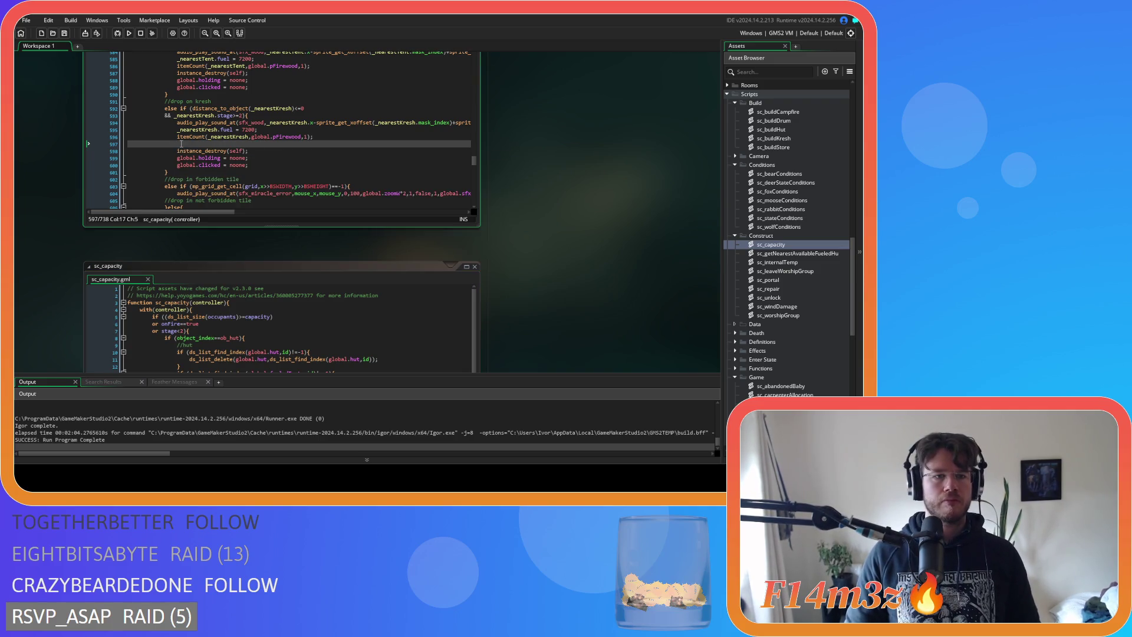
scroll(248, 113, "up", 2)
left_click(312, 102)
key("Return")
key("ctrl+v")
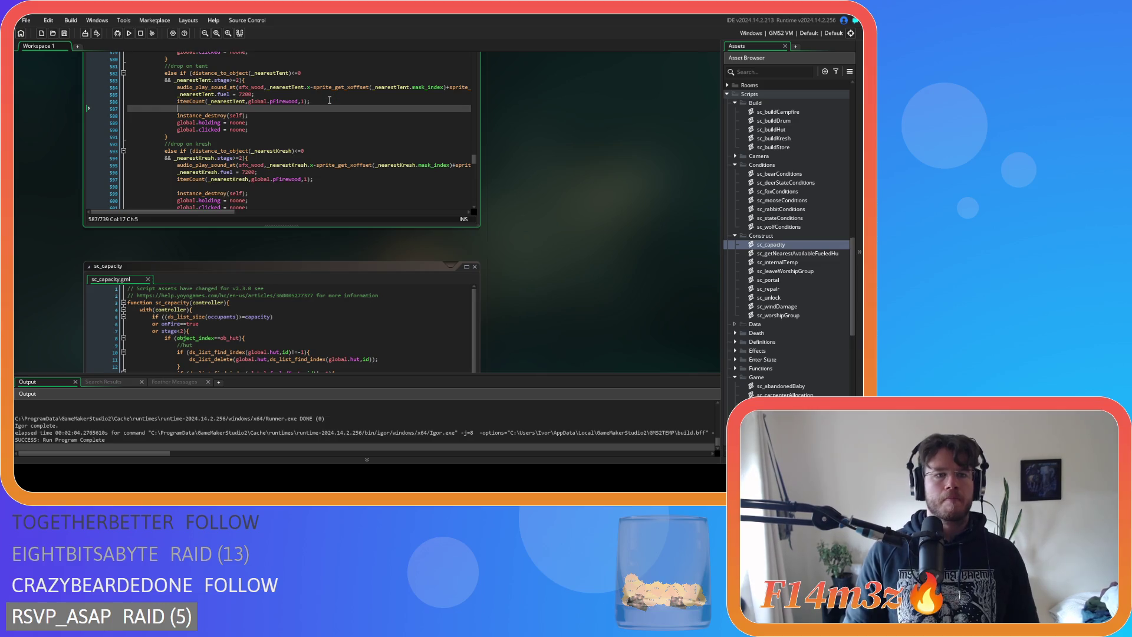
Change the pasted call's argument from _nearestKresh to _nearestTent
left_click(229, 101)
double_click(230, 102)
key("ctrl+c")
double_click(236, 109)
key("ctrl+v")
Insert an empty line below the sc_capacity(_nearestTent) call
left_click(291, 108)
scroll(313, 147, "up", 2)
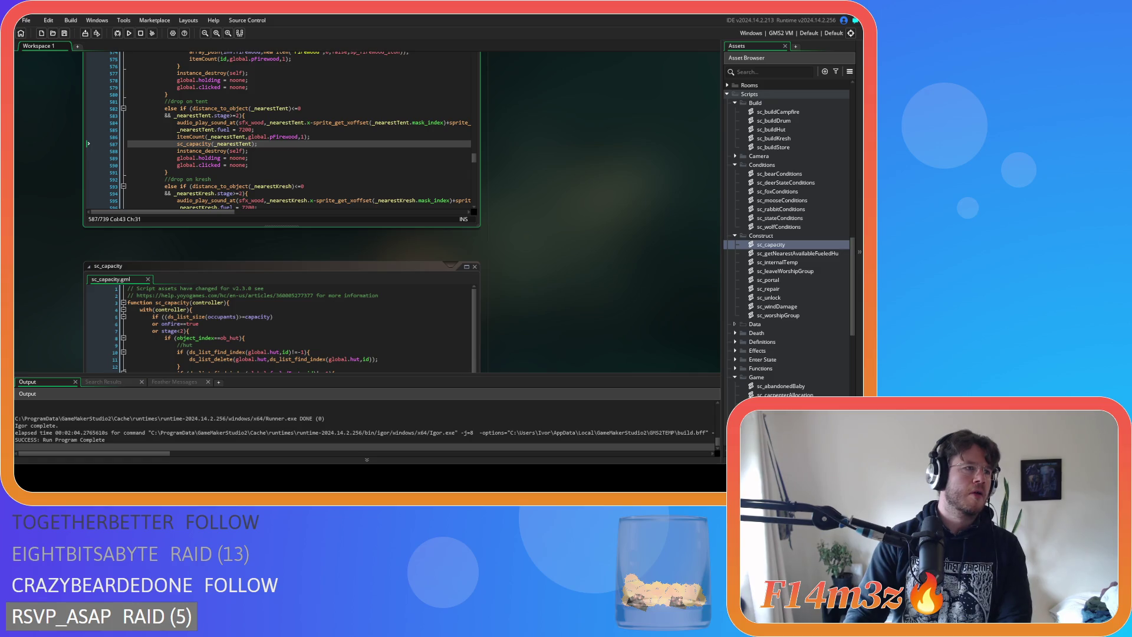
left_click(314, 150)
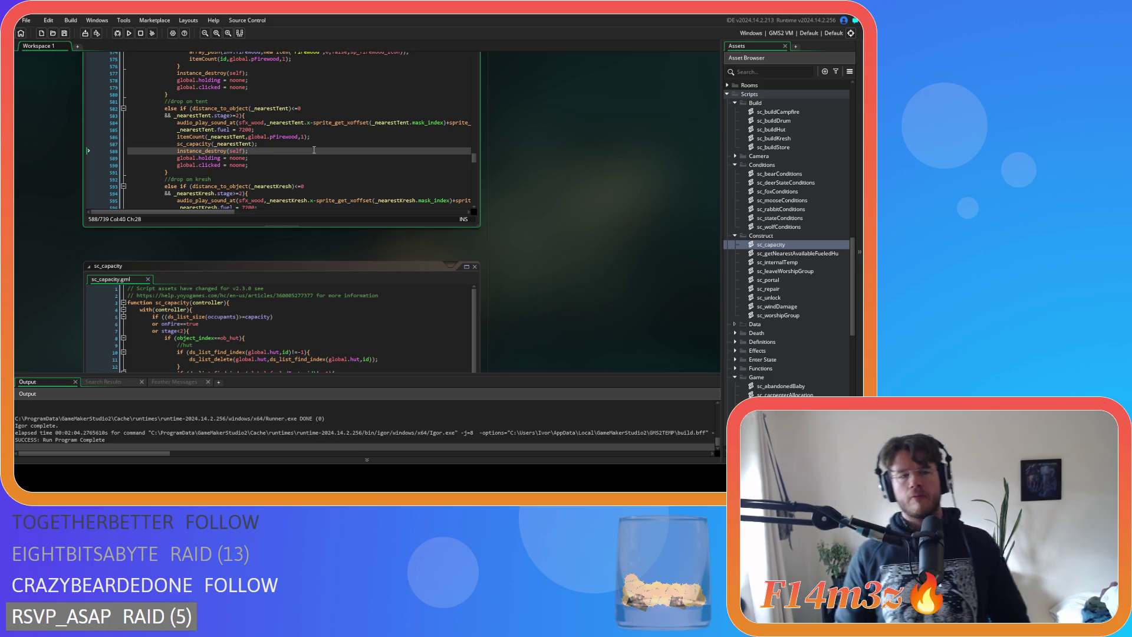
left_click(276, 144)
key("Return")
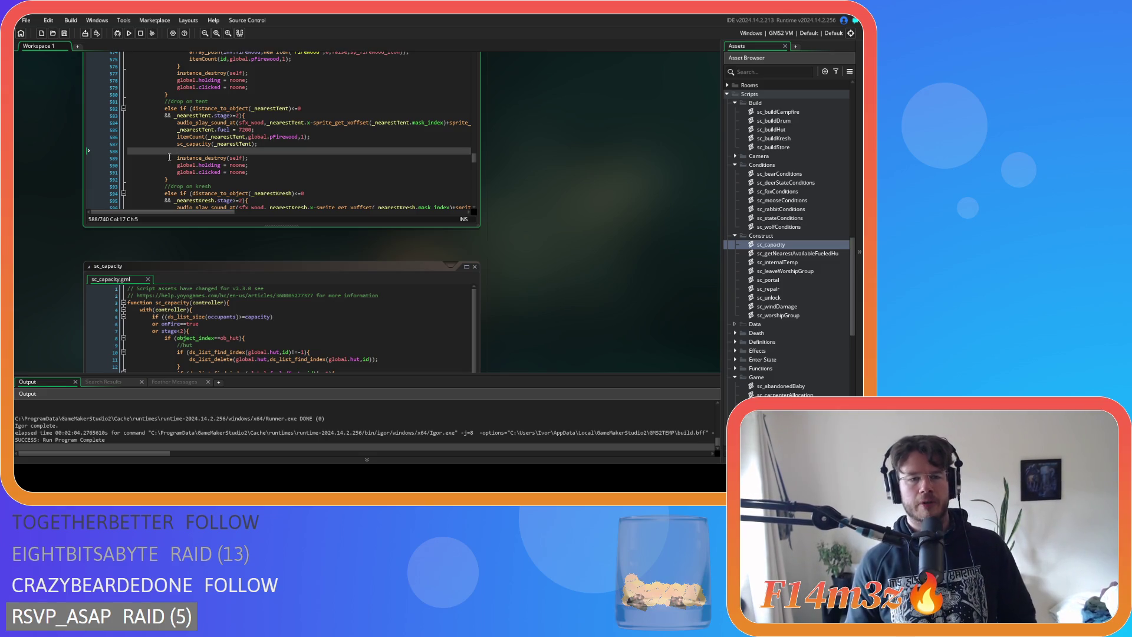
key("shift+Up")
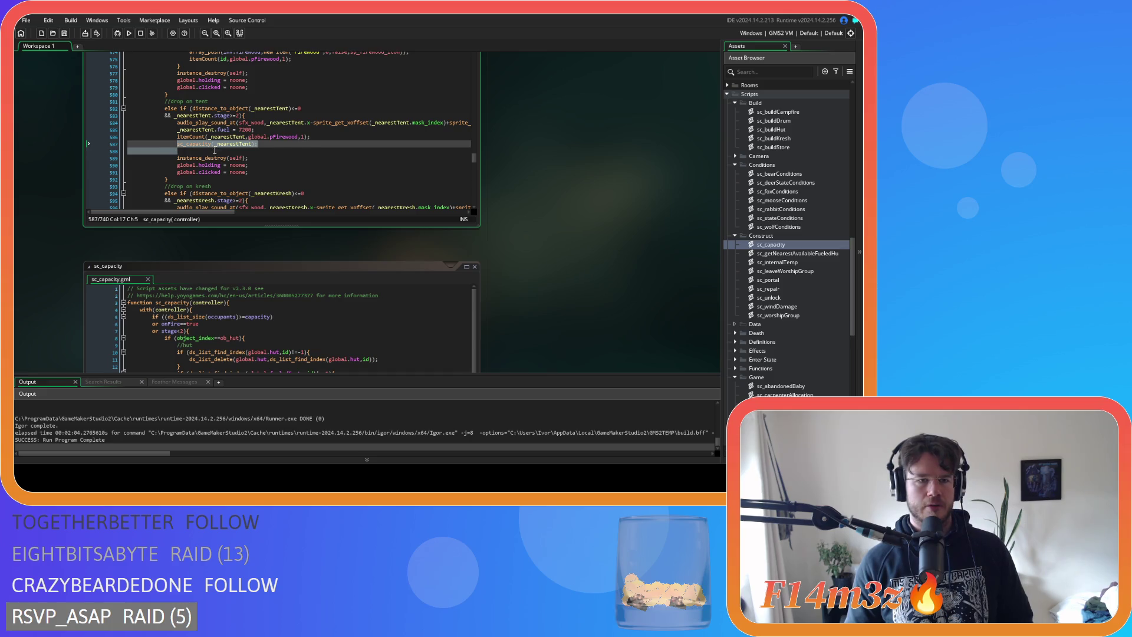
Write the condition if (ds_list_find_index(global.tentFuel,_nearestTent)!=-1){ on the blank line
key("shift+Down")
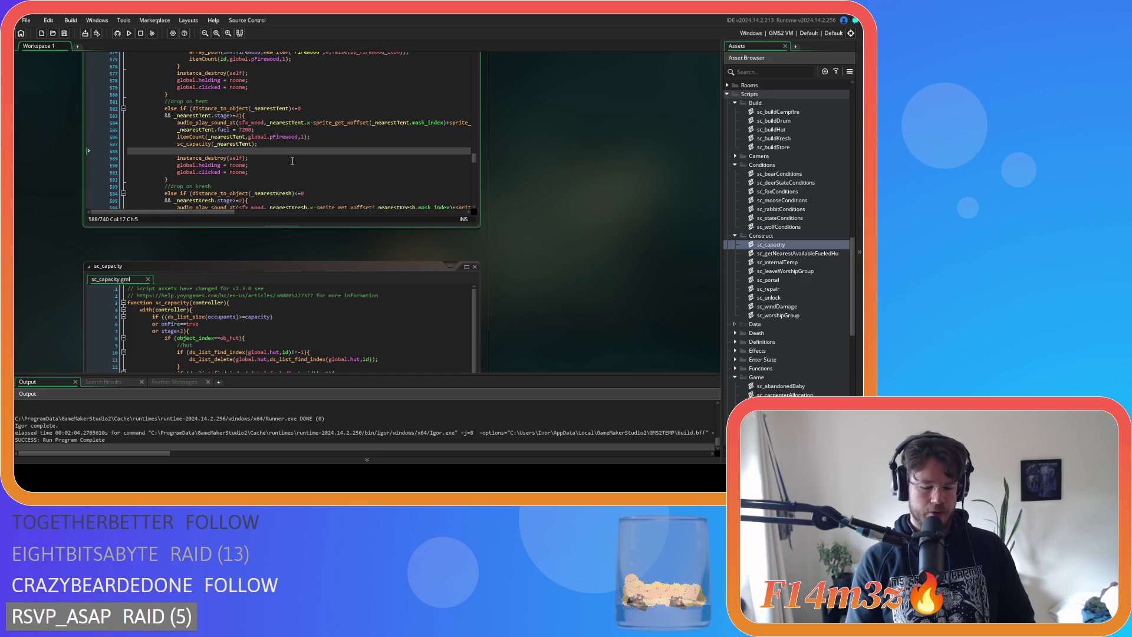
type("if()")
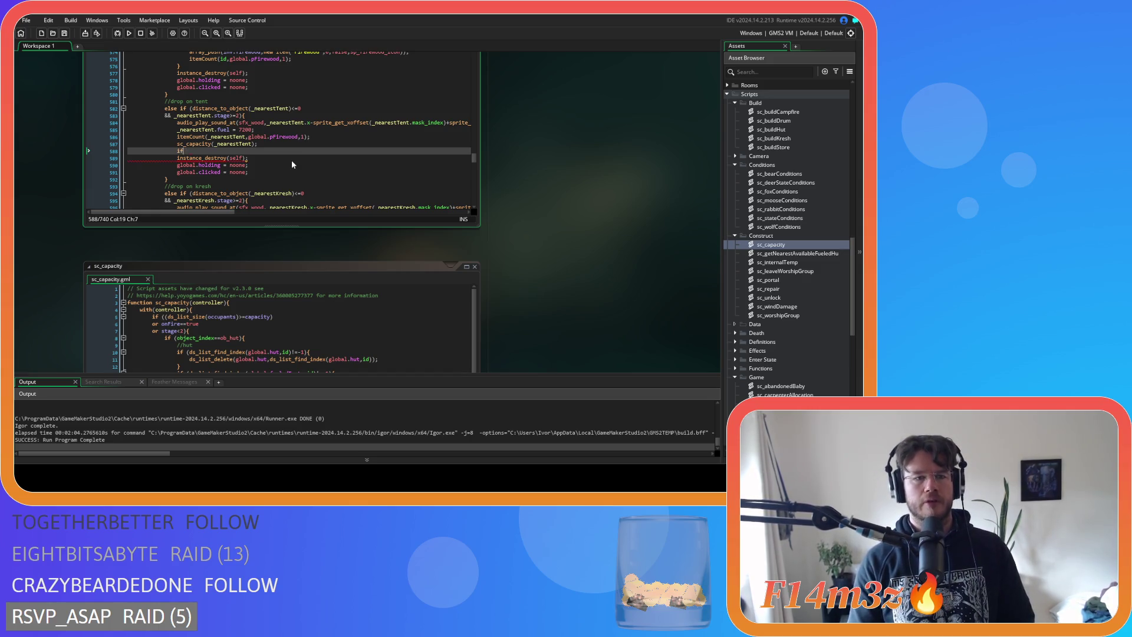
type(" (ds_list_f")
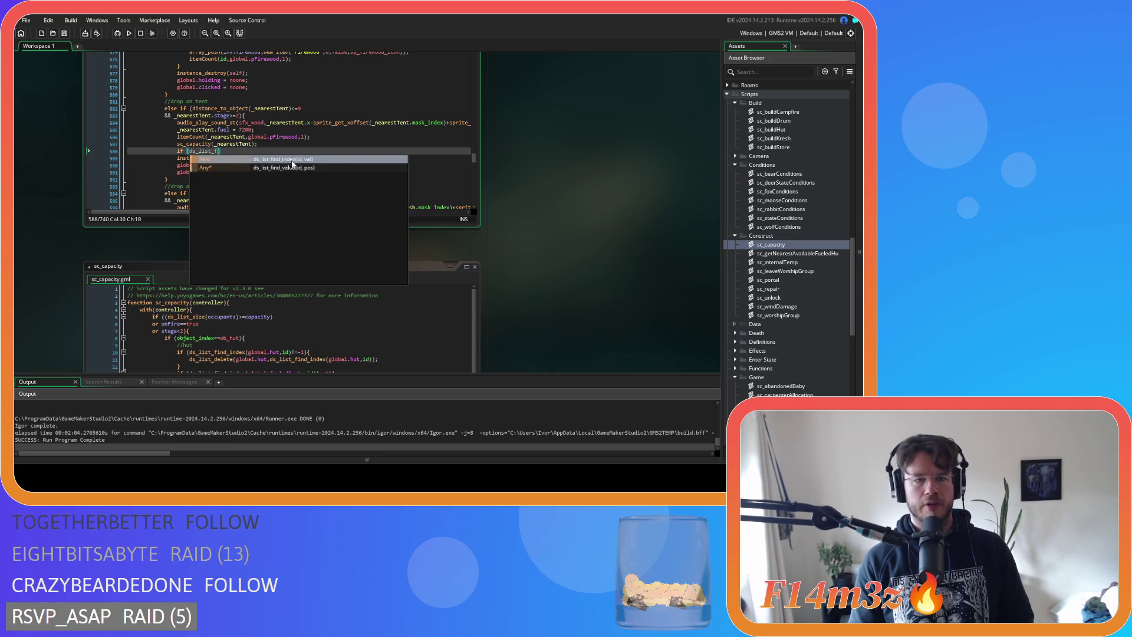
key("Return")
type("global")
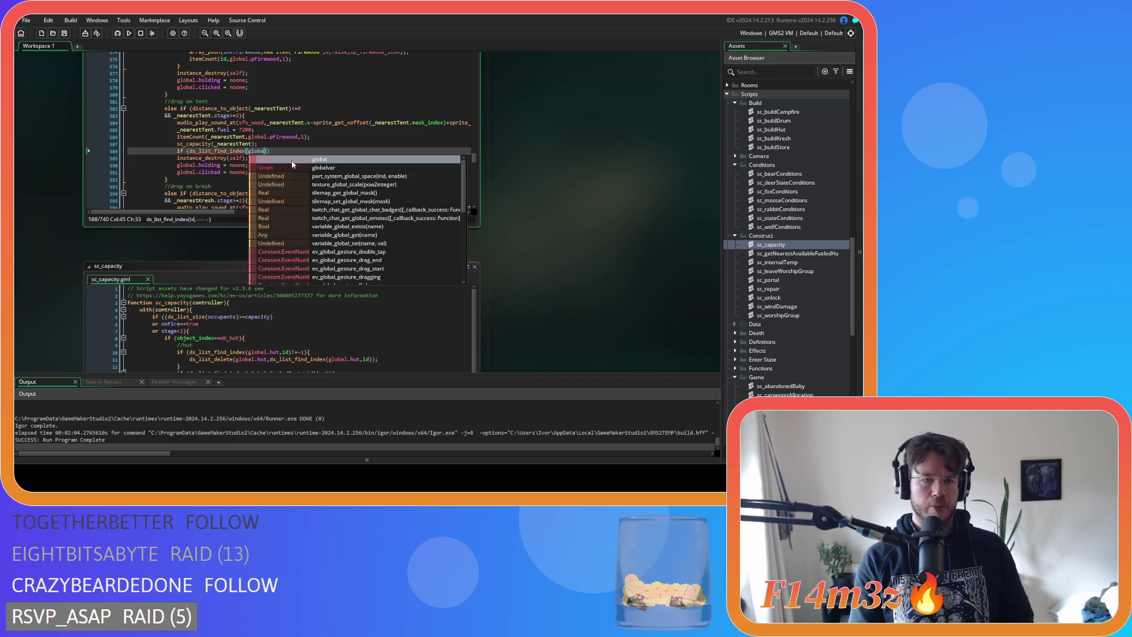
type(".tent")
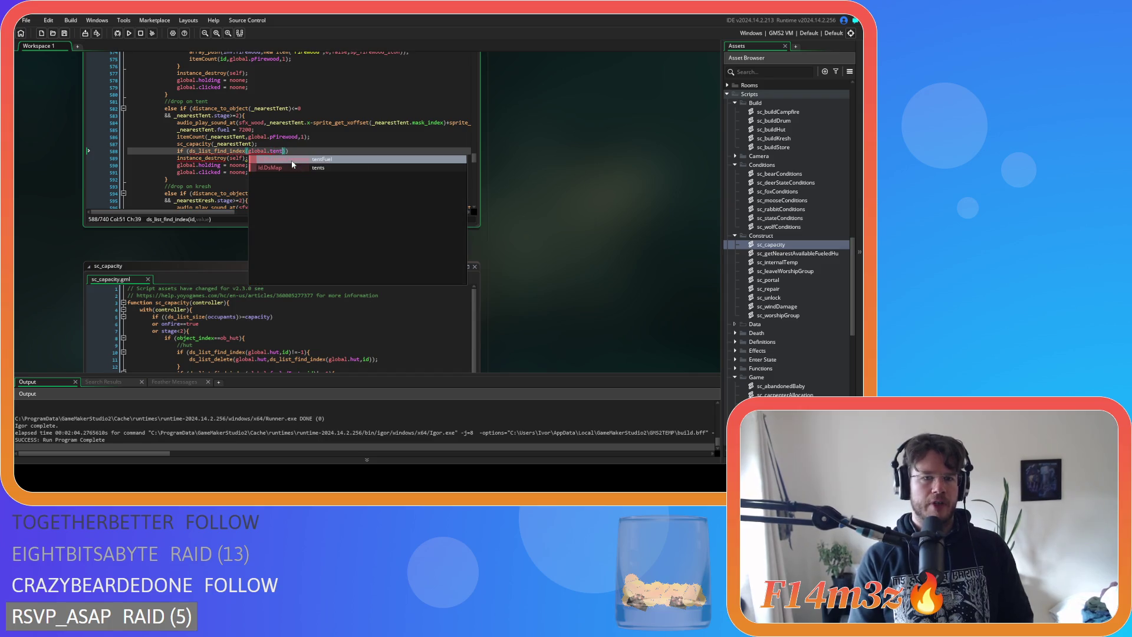
key("Return")
type(",")
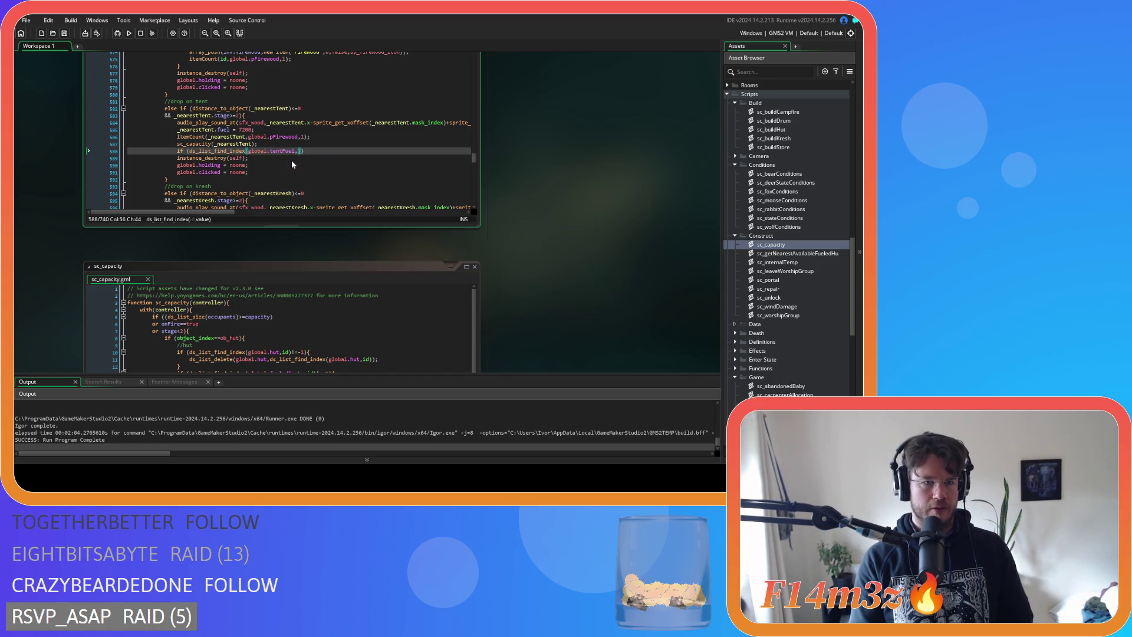
type("_nea")
key("Down")
key("Down")
key("Return")
type(")")
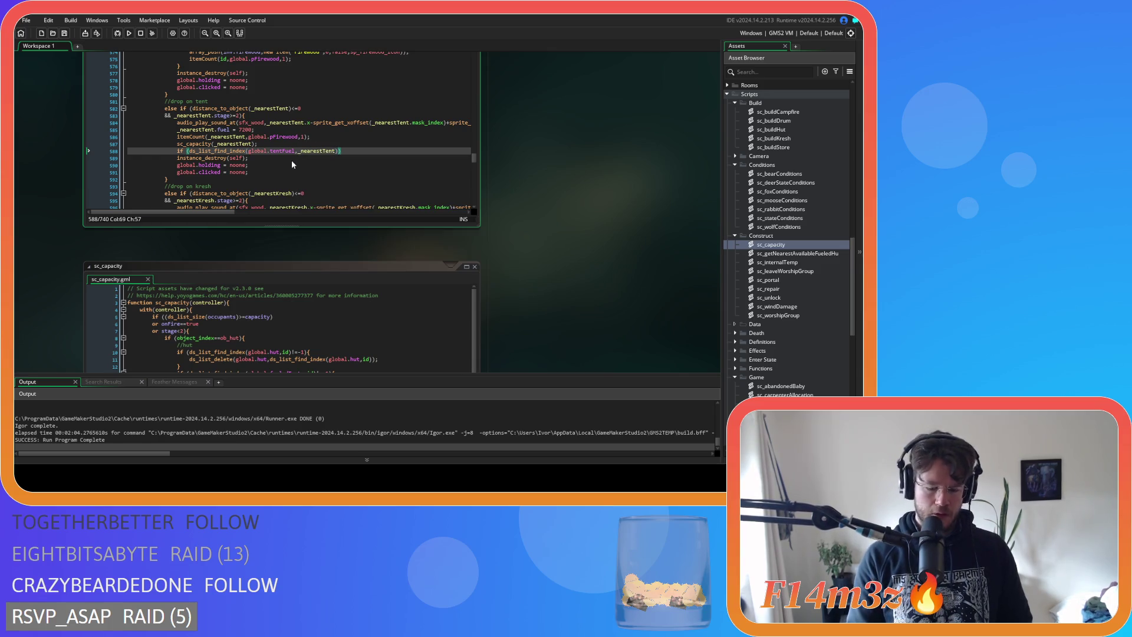
type("!=-1)")
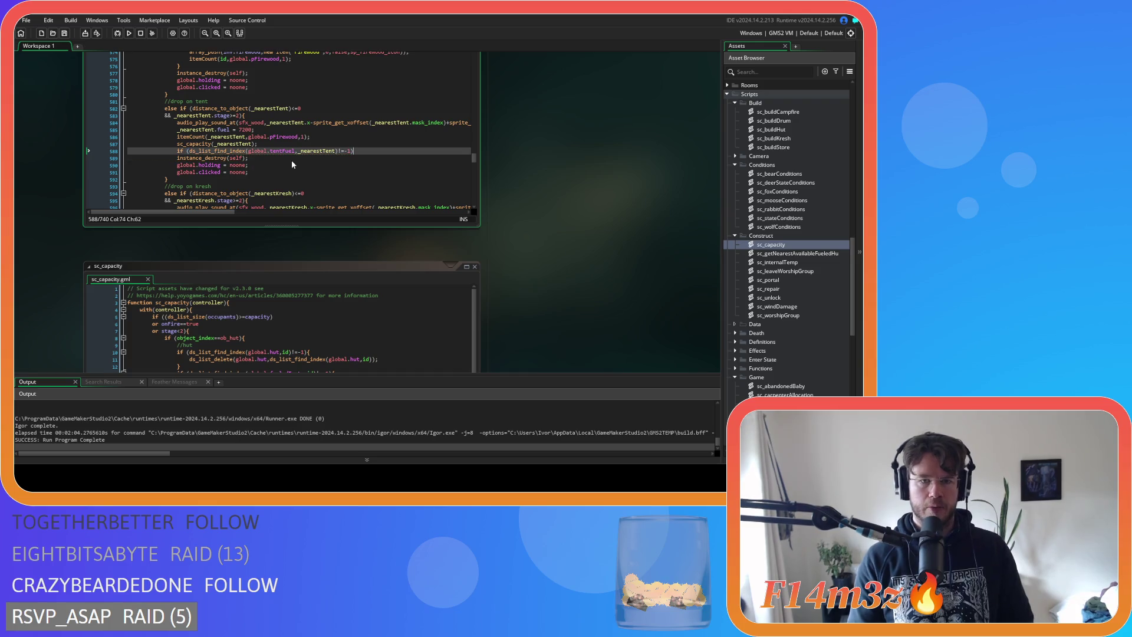
type("{")
key("Return")
Start a ds_list_delete call on global.tentFuel inside the if block
type("ds")
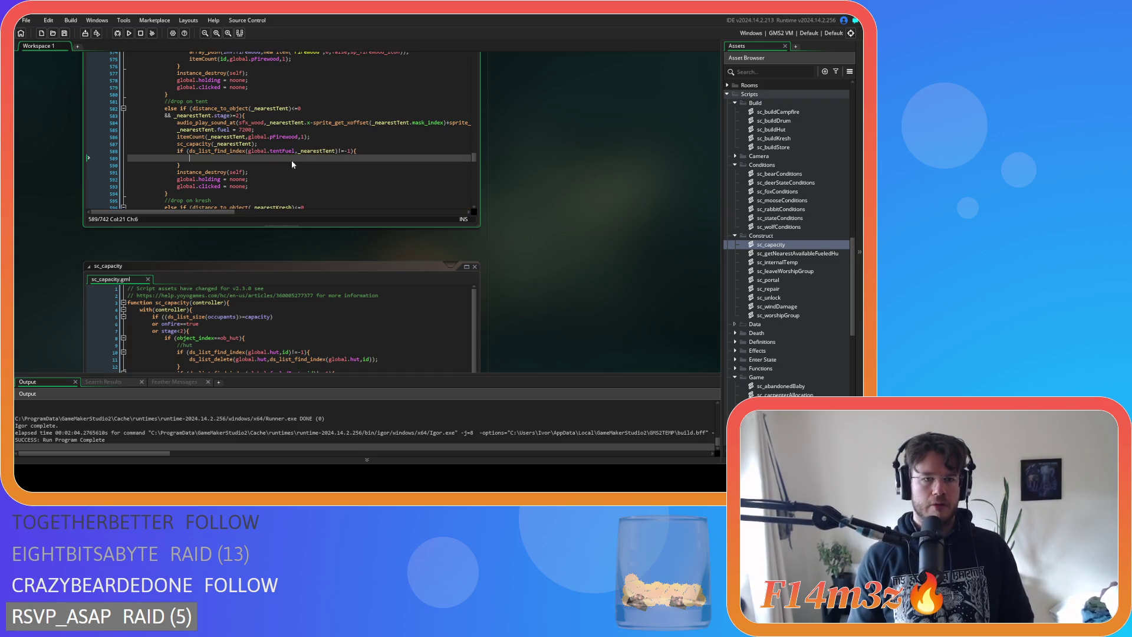
type("_list_de")
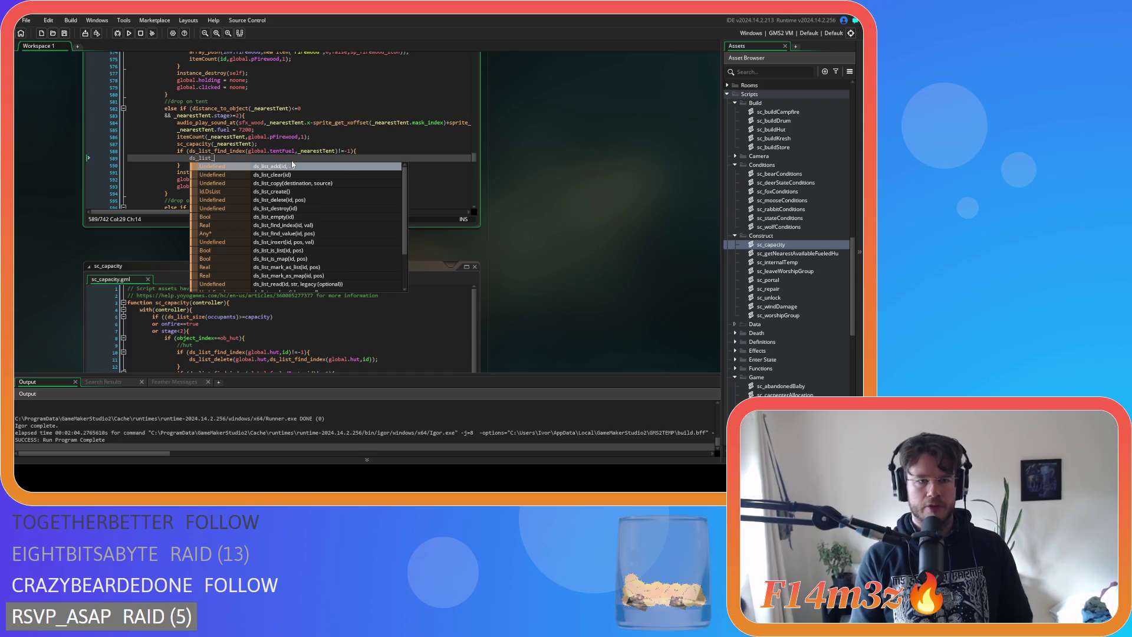
key("Return")
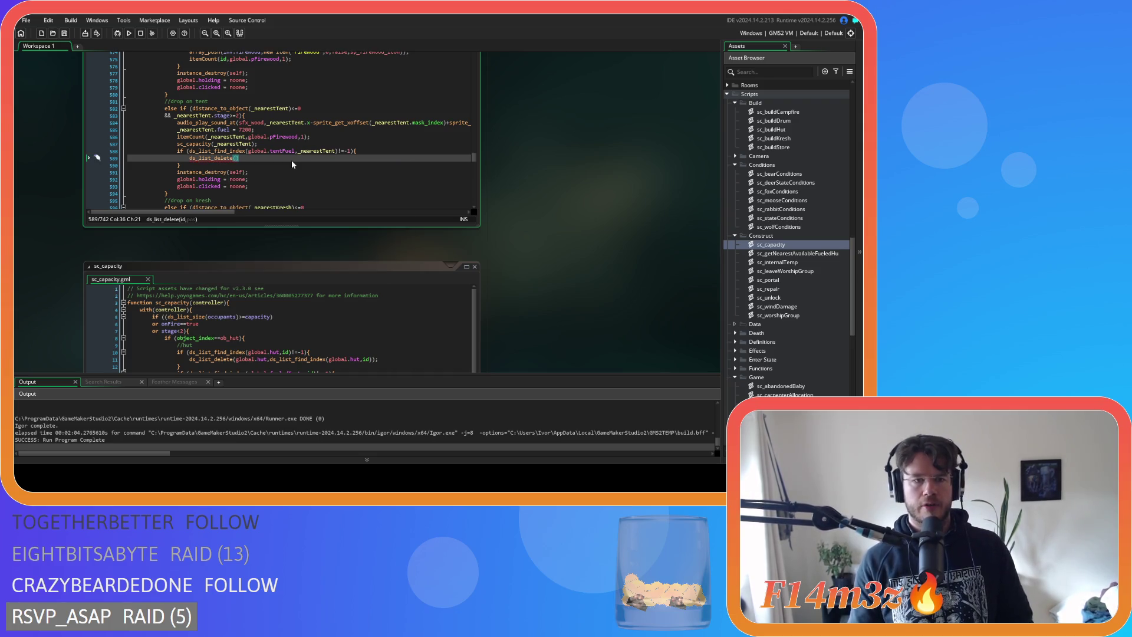
type("global.tent")
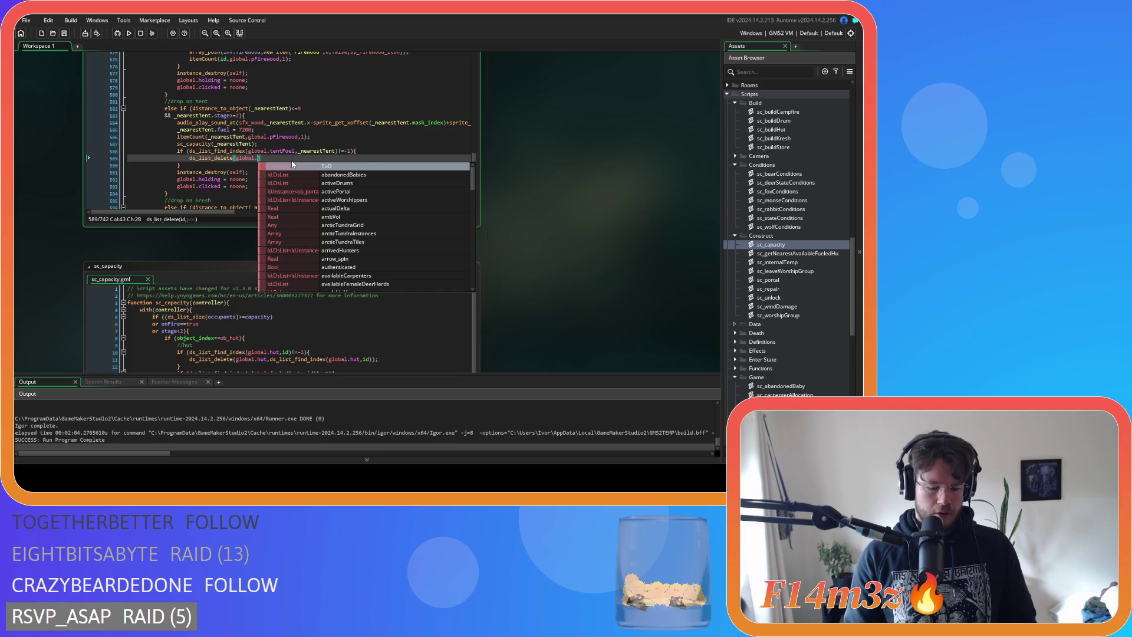
key("Return")
Copy the ds_list_find_index lookup into the delete call as its position argument and close it
left_click(334, 151)
left_click_drag(334, 151, 192, 158)
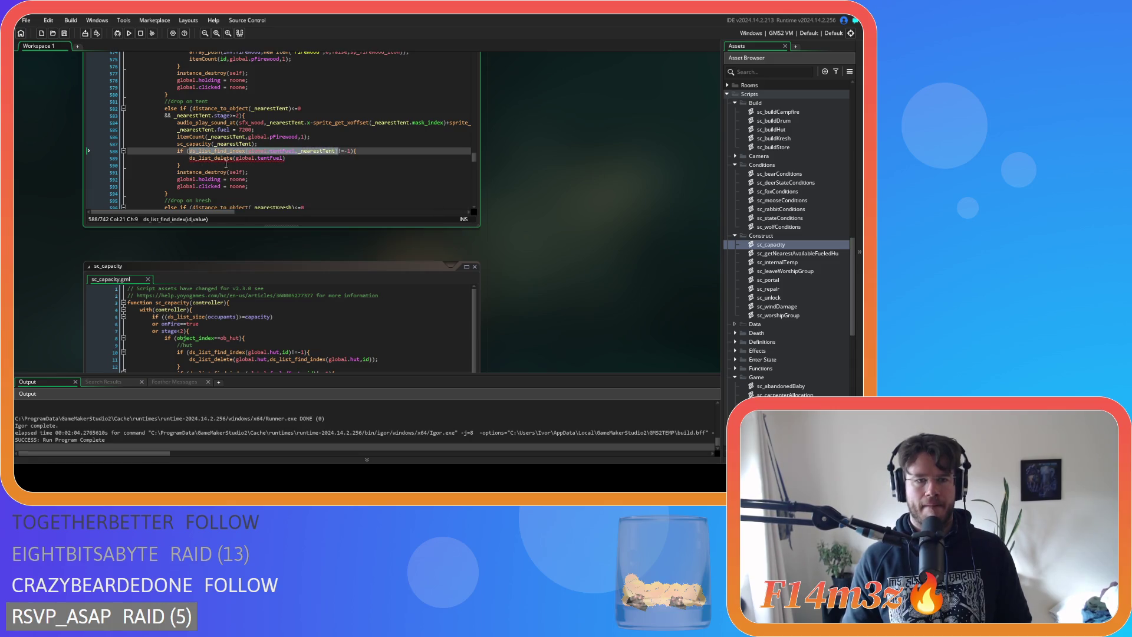
key("ctrl+c")
left_click(279, 158)
type(",")
key("ctrl+v")
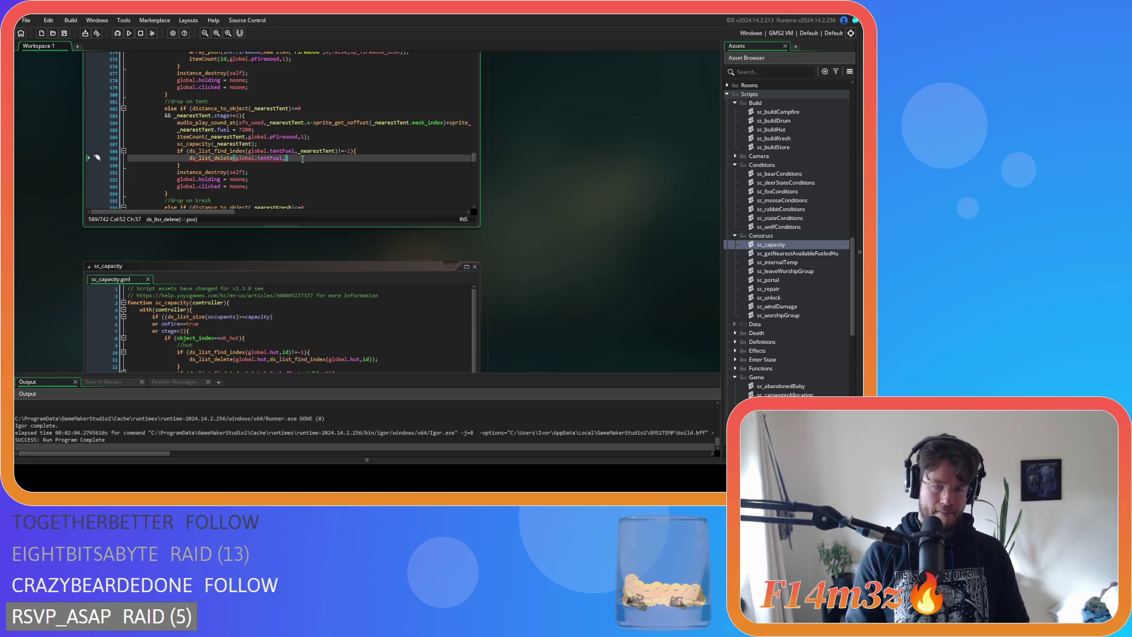
type(");")
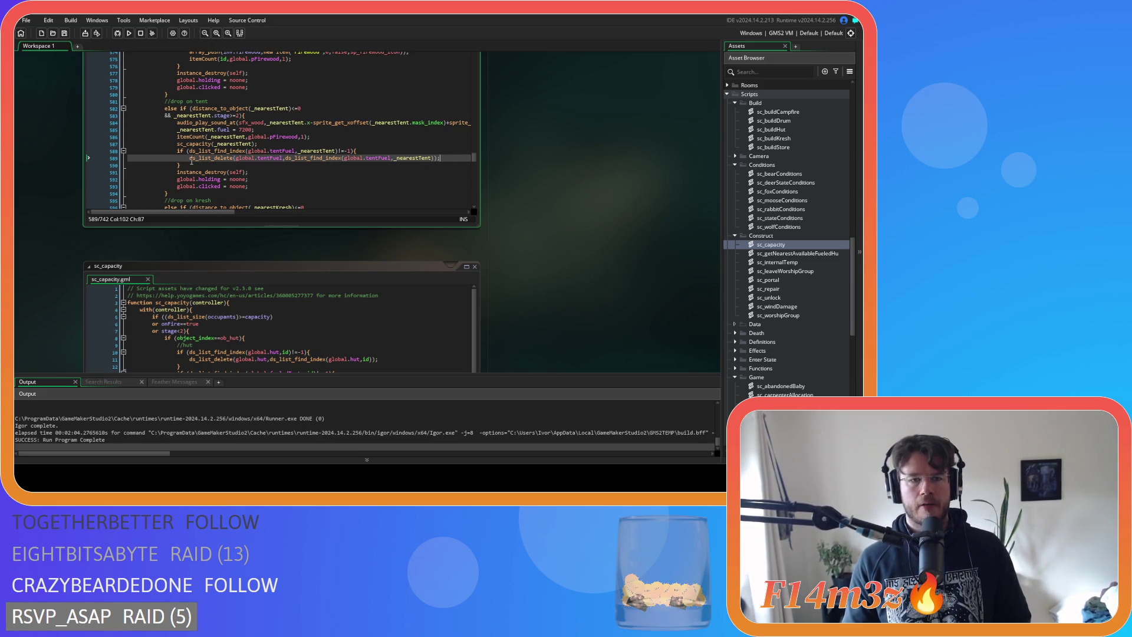
left_click(283, 158)
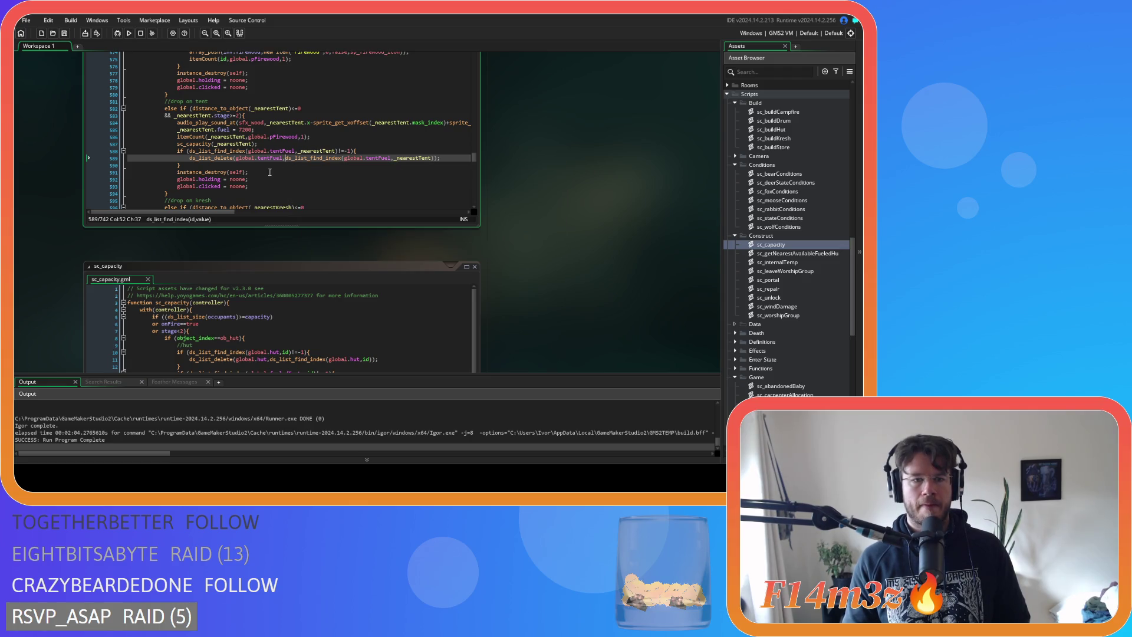
key("Left")
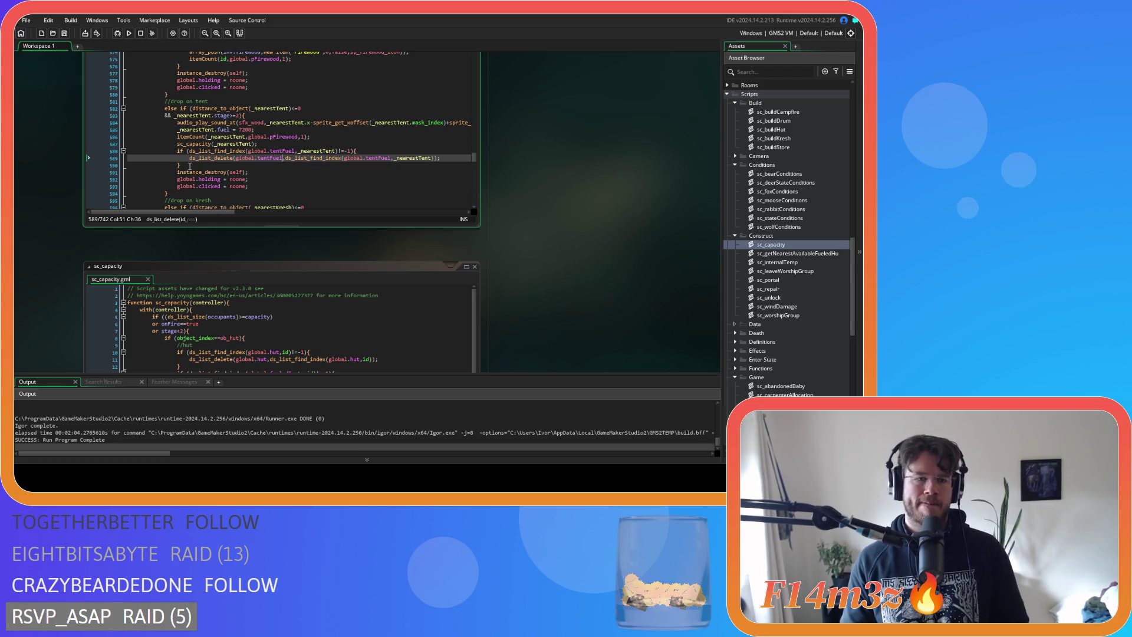
left_click_drag(181, 165, 177, 151)
Paste the tentFuel removal block into the kresh drop branch and swap _nearestTent for _nearestKresh
scroll(191, 156, "down", 5)
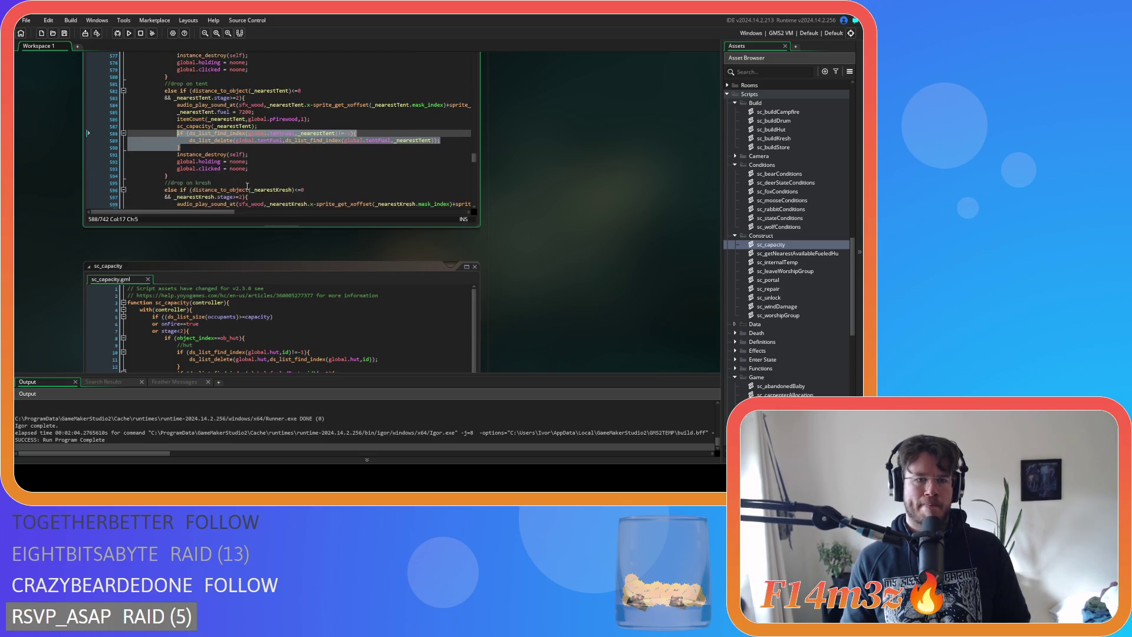
left_click(249, 136)
key("ctrl+v")
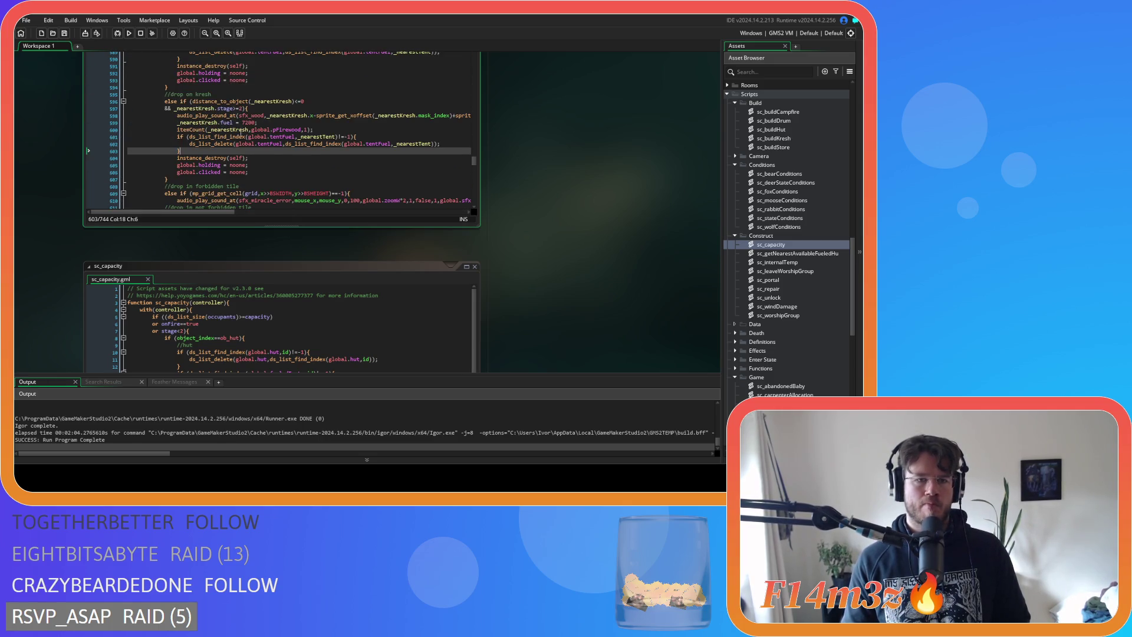
left_click(247, 130)
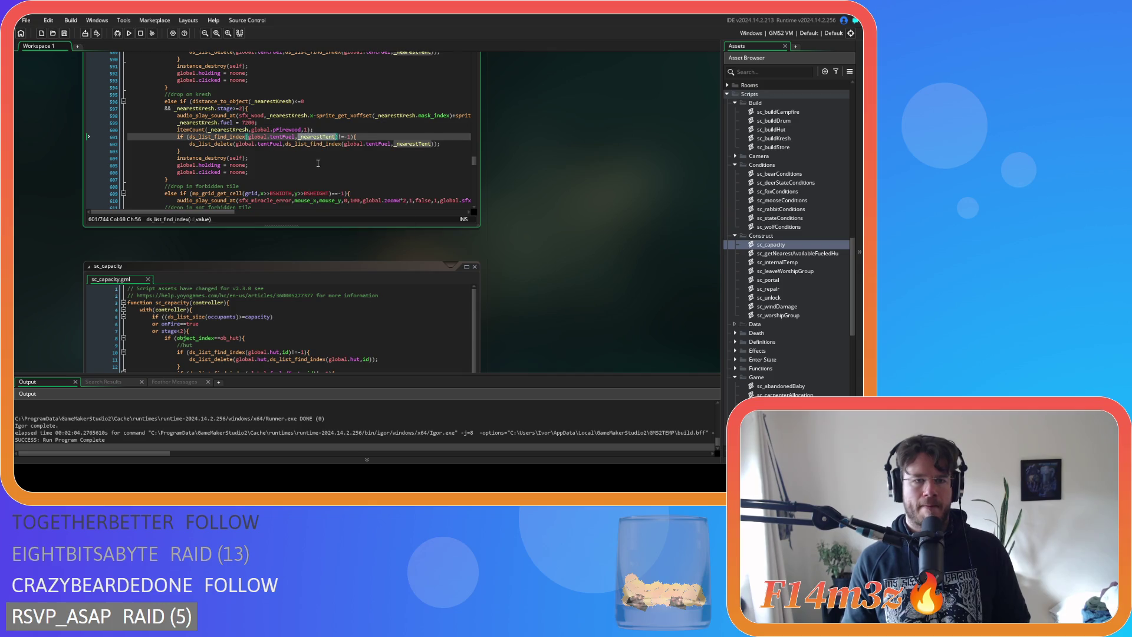
type("Kresh")
double_click(412, 145)
key("ctrl+v")
left_click(372, 153)
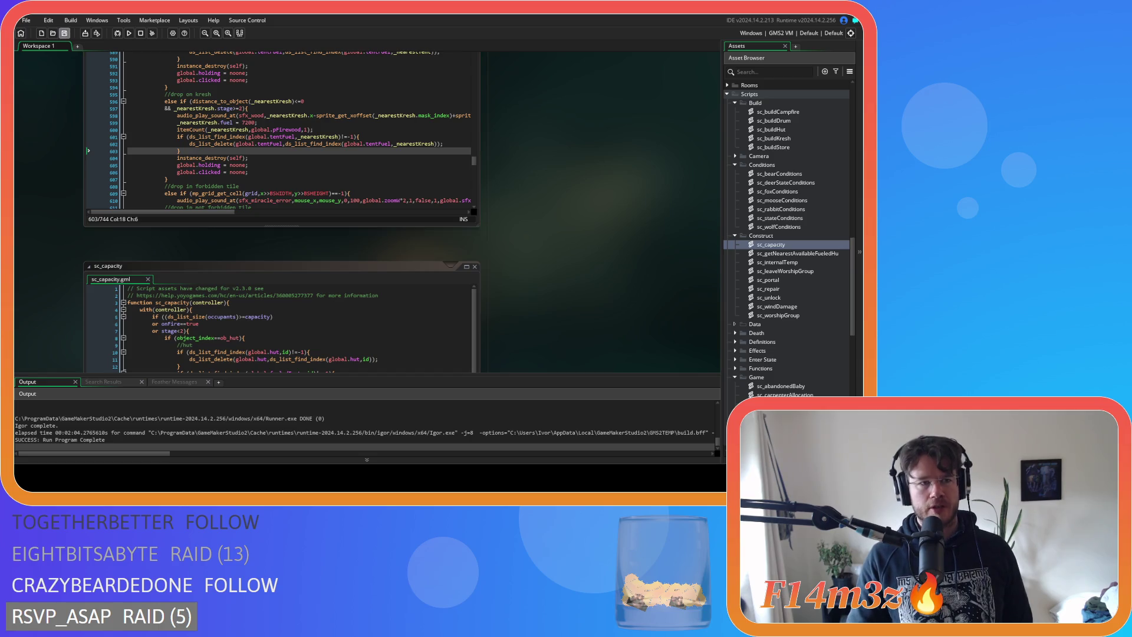
Run the project with F5 to playtest the updated sc_drop code
left_click(284, 171)
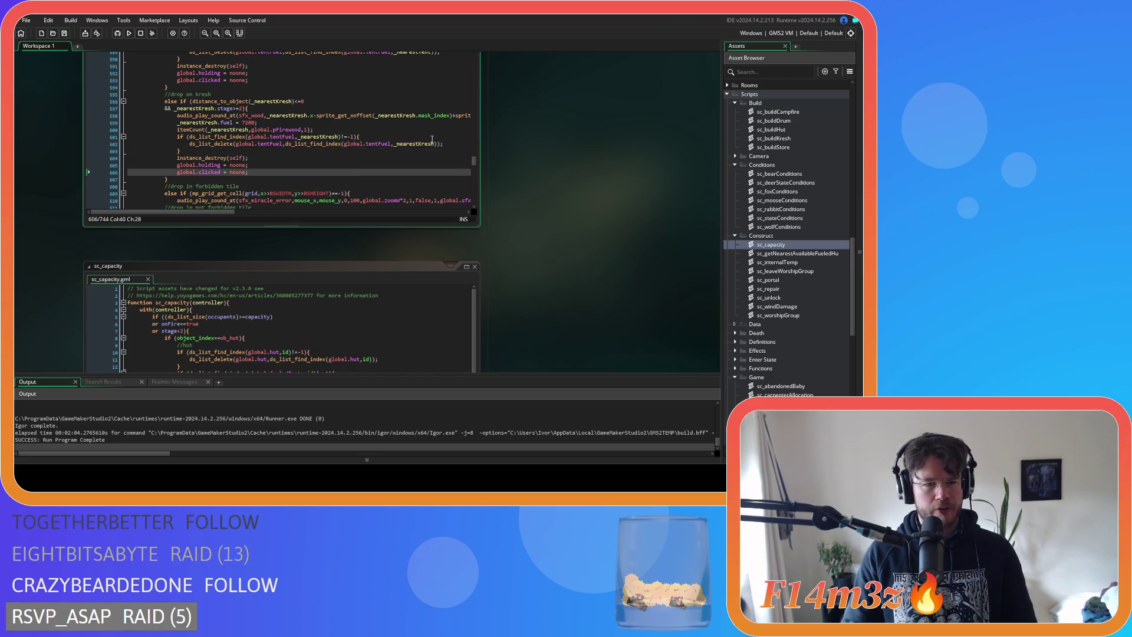
key("F5")
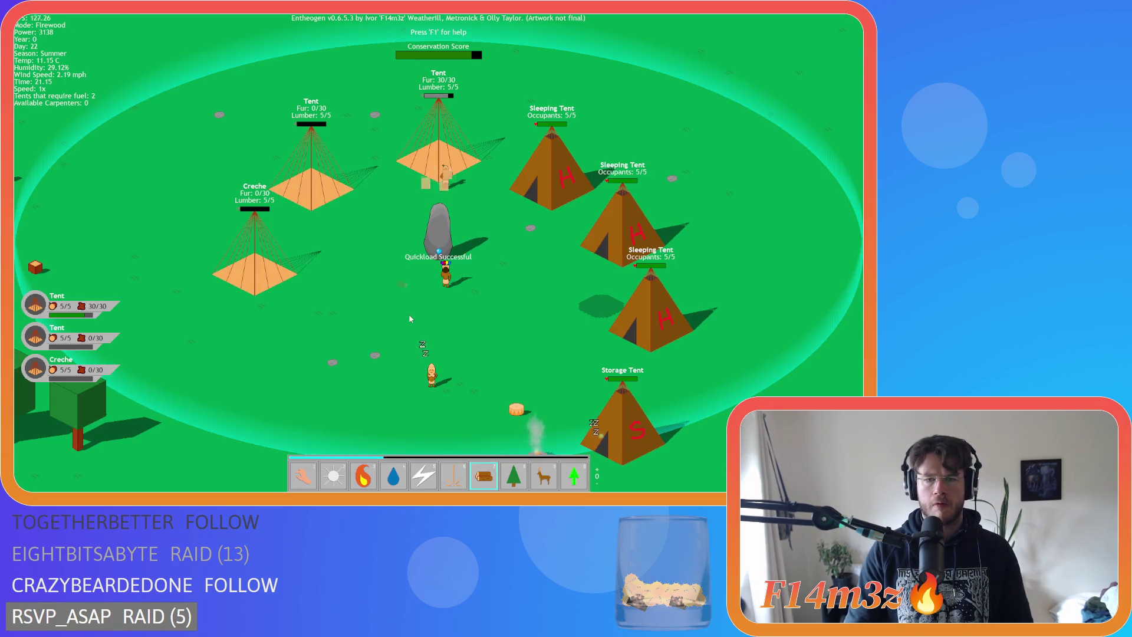
Open the Camp overview, dock it top-left, and scroll to tents at 87%, 97% and 0% fuel
key("d")
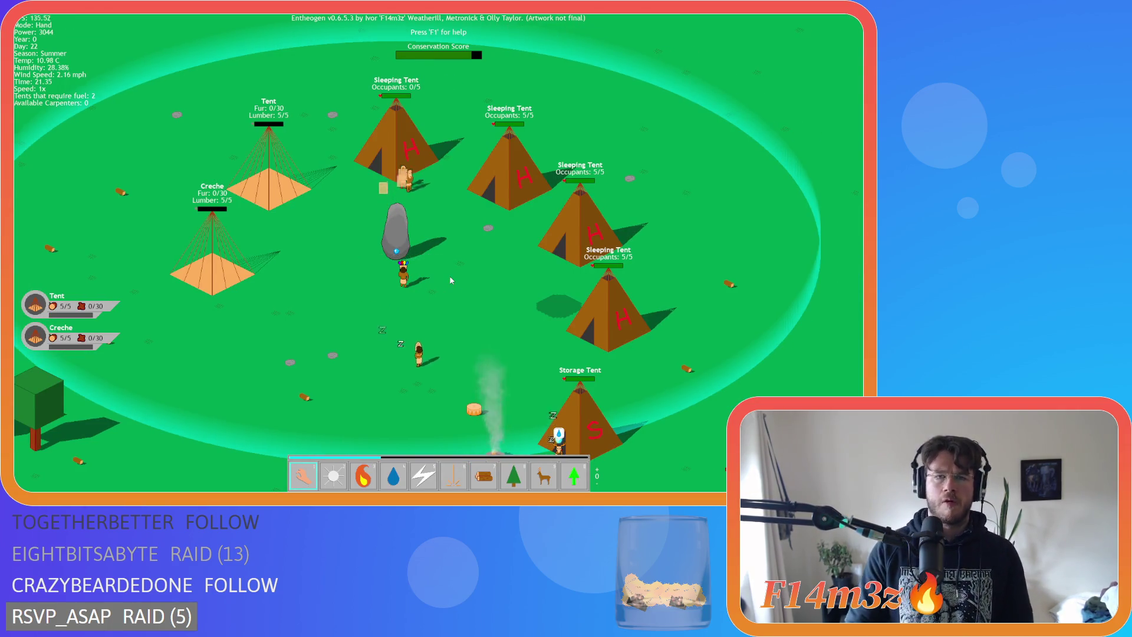
left_click(403, 269)
key("a")
left_click_drag(348, 166, 237, 39)
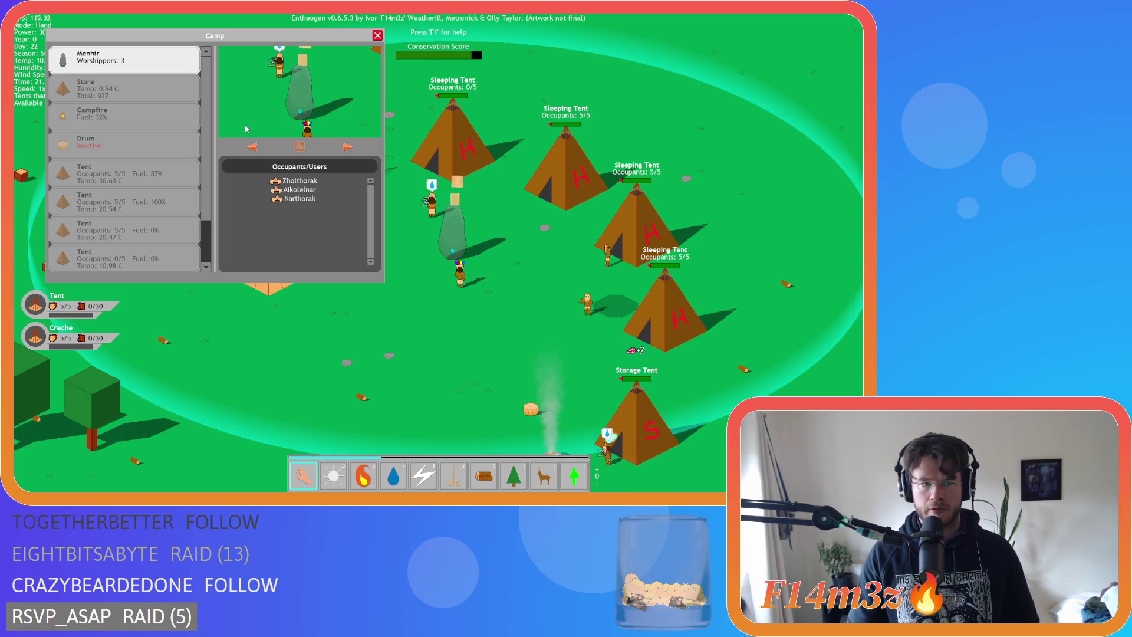
scroll(157, 167, "down", 1)
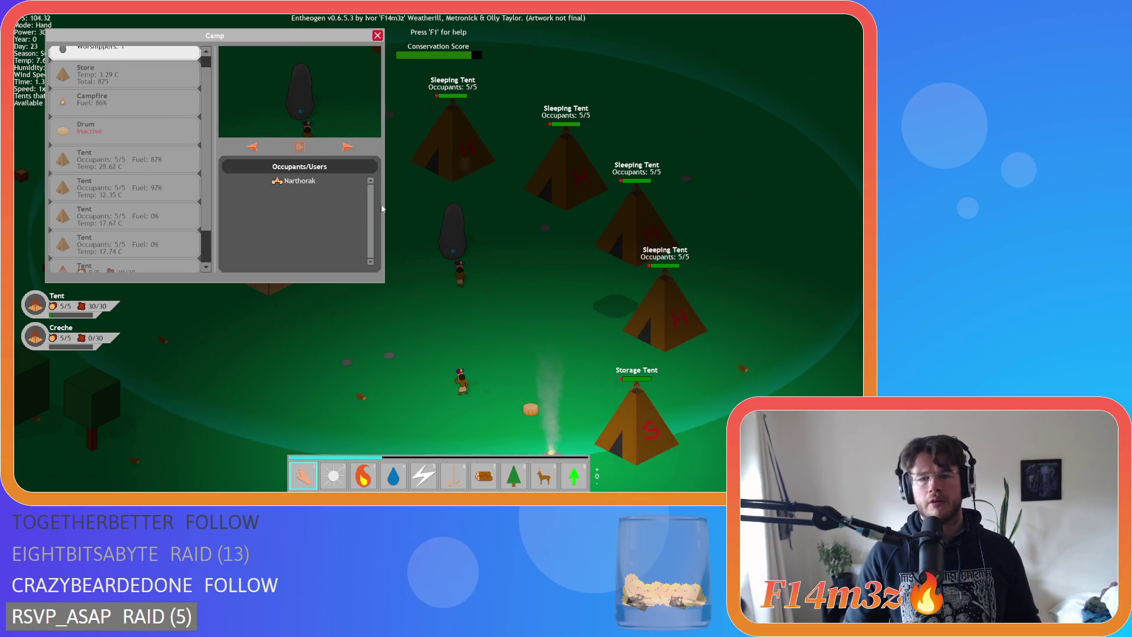
Carry a villager into a tent and jump the camera to that tent
key("a")
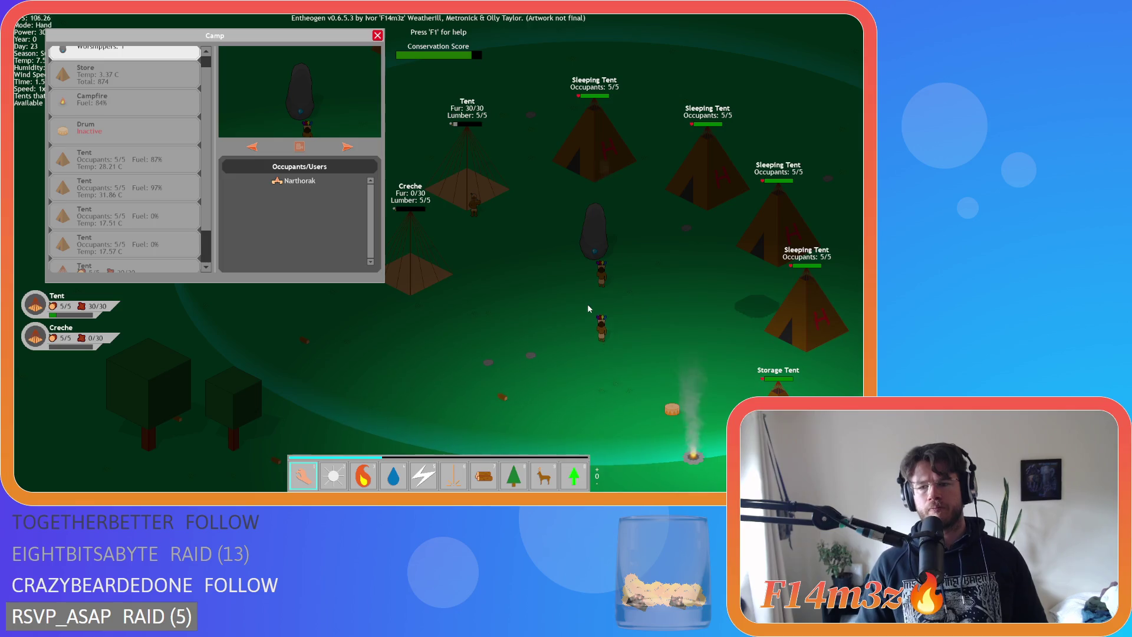
key("s")
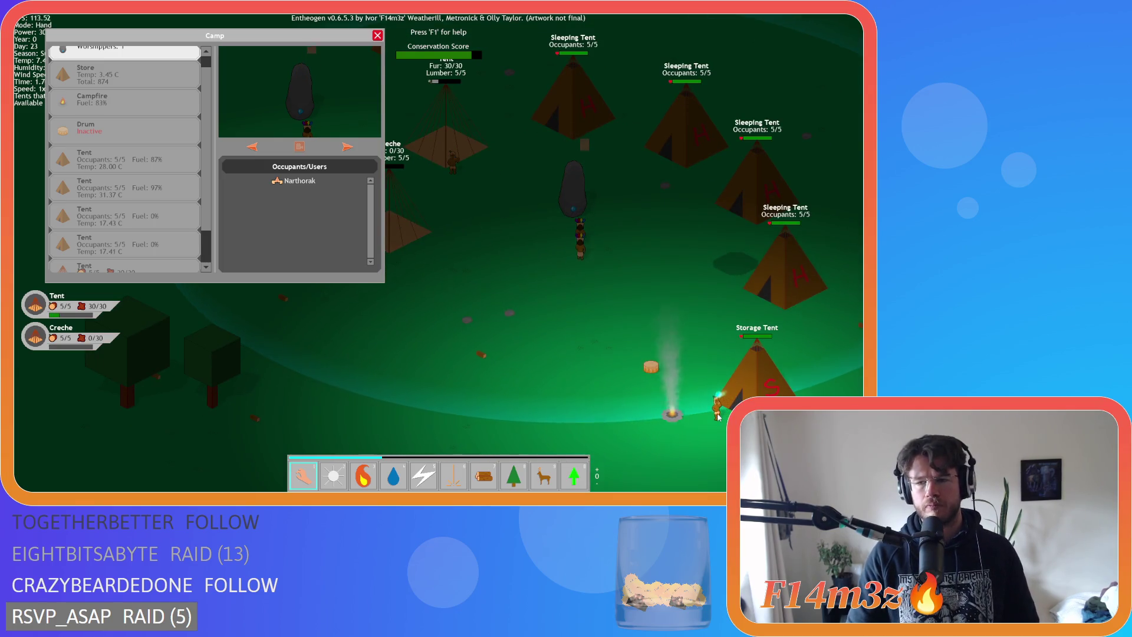
left_click_drag(717, 416, 463, 190)
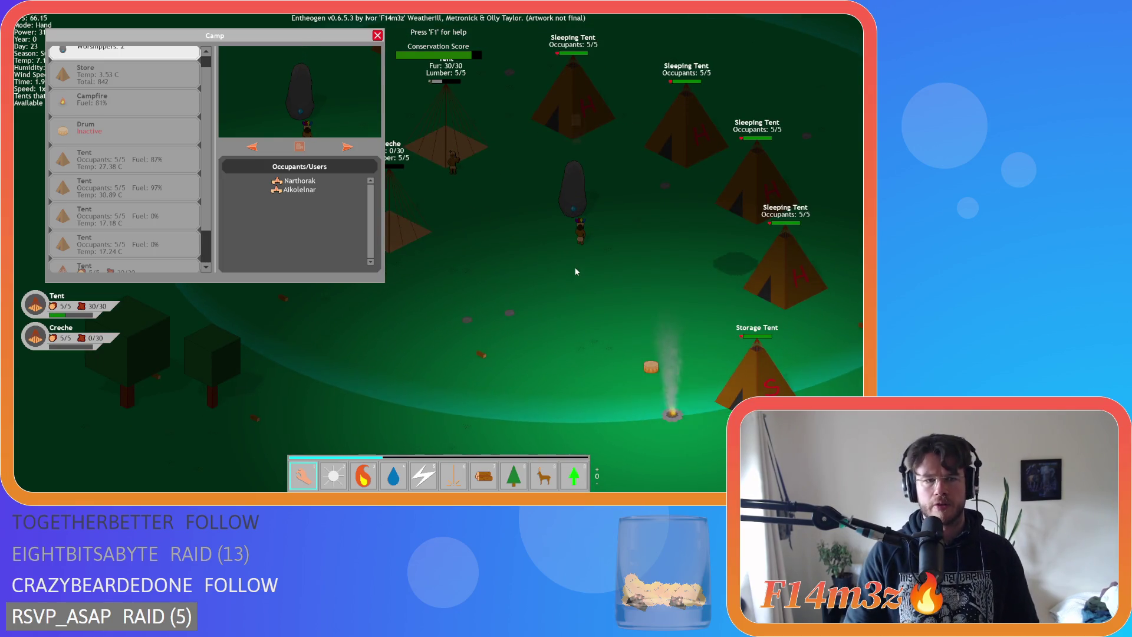
scroll(174, 190, "down", 1)
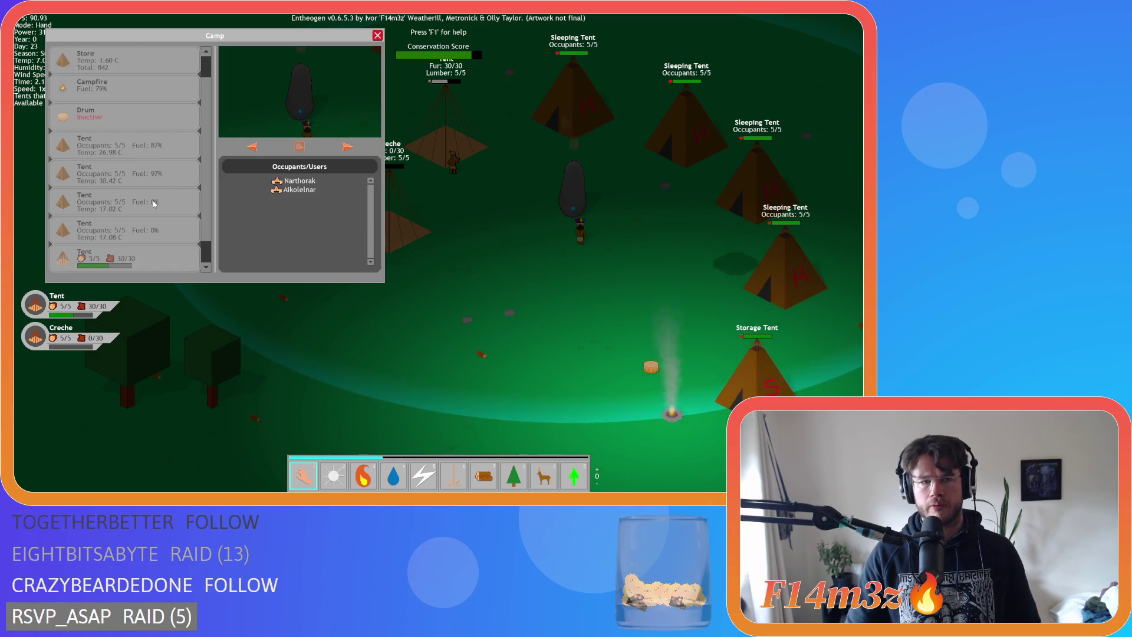
left_click(155, 204)
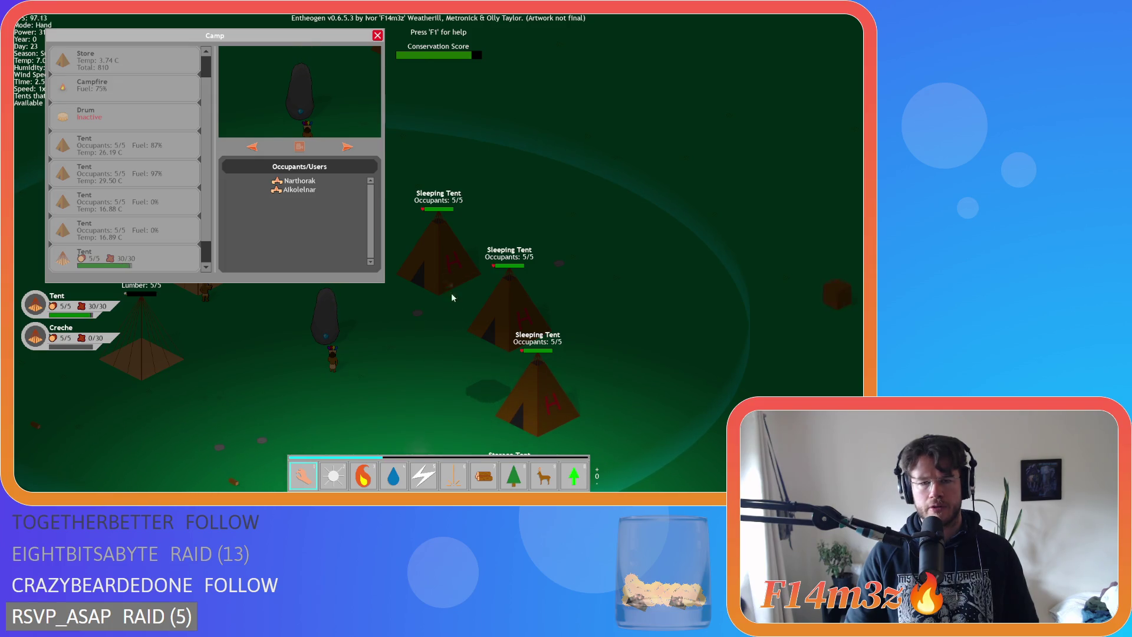
Move the Camp overview to the top-right and drop a wooden crate into the empty Sleeping Tent
mouse_move(247, 41)
left_mouse_down()
mouse_move(599, 90)
mouse_move(722, 31)
left_mouse_up()
scroll(638, 229, "down", 1)
key("s")
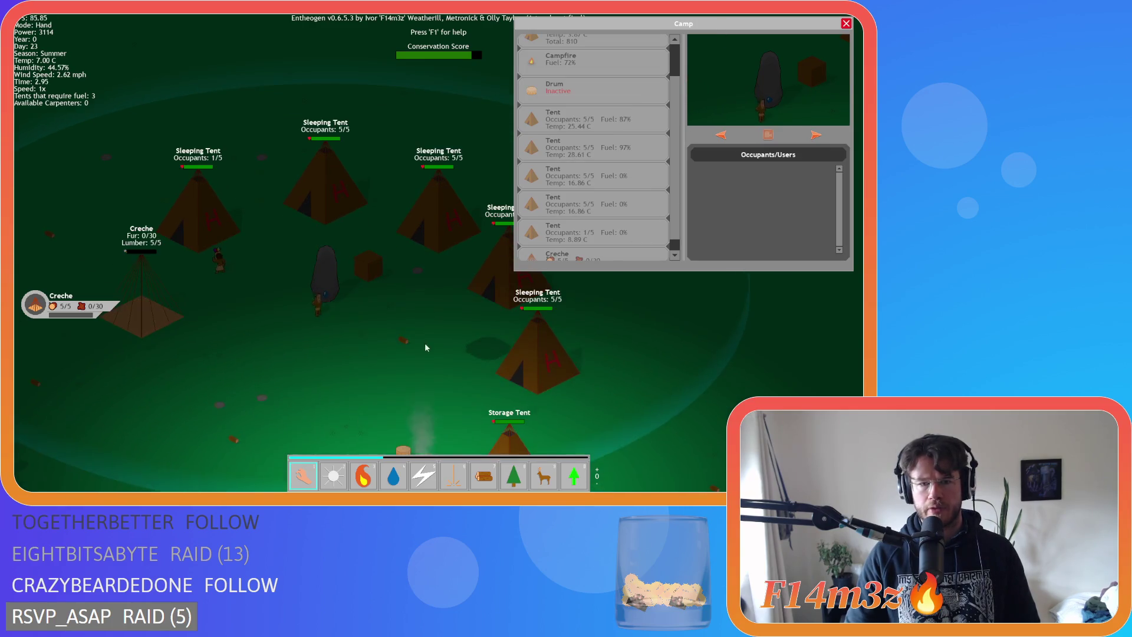
left_click_drag(411, 242, 431, 223)
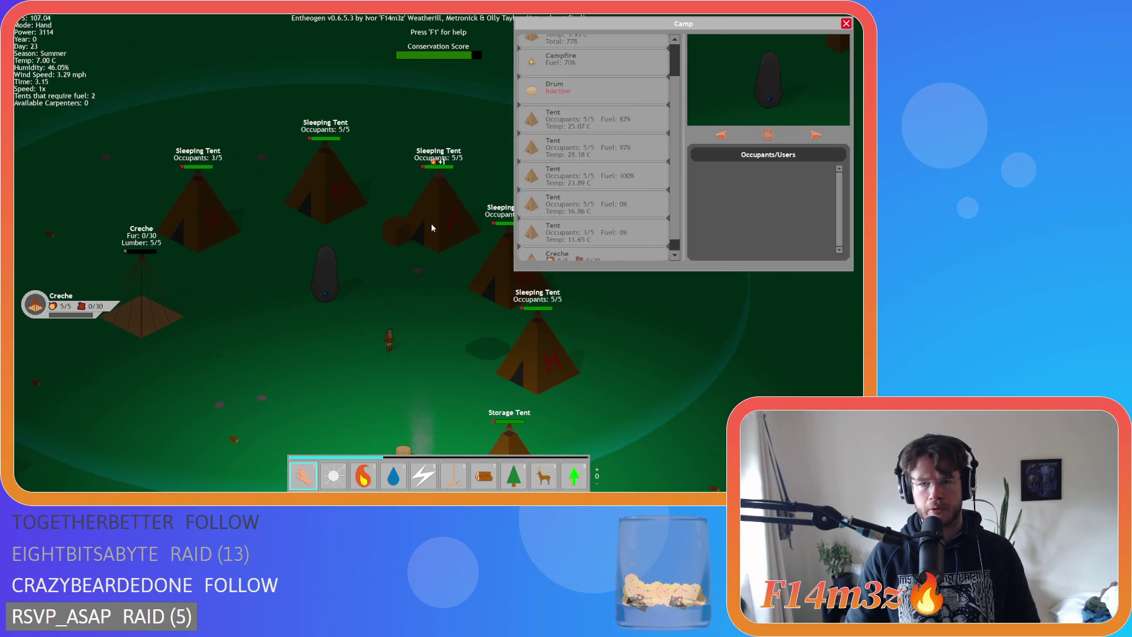
Pan around the camp to confirm 0 tents now require fuel
key("w")
key("a")
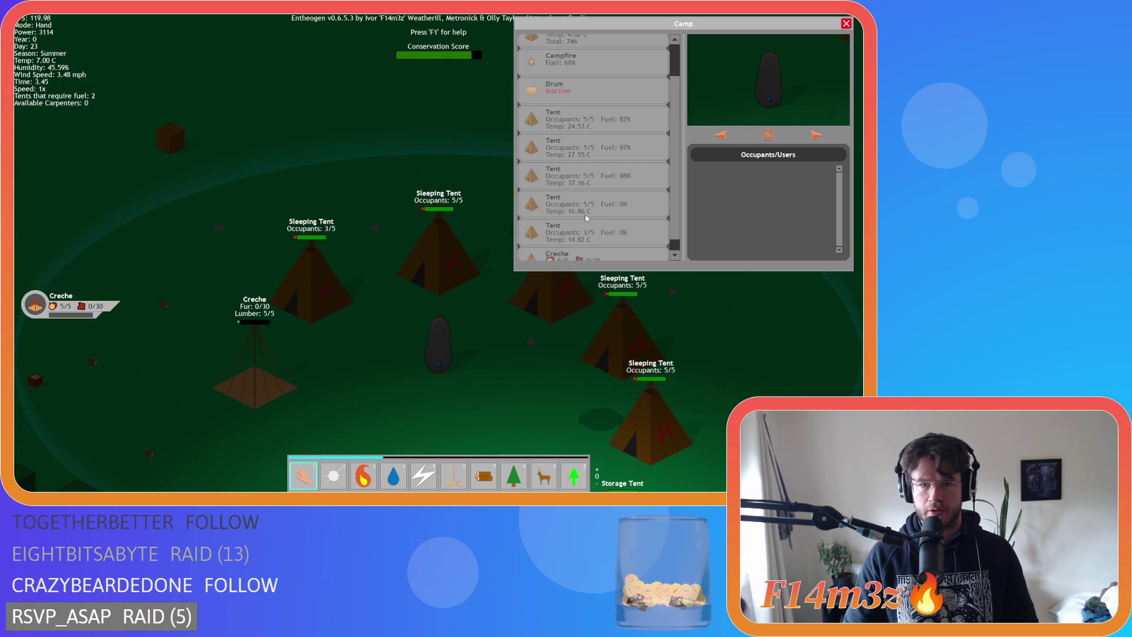
key("s")
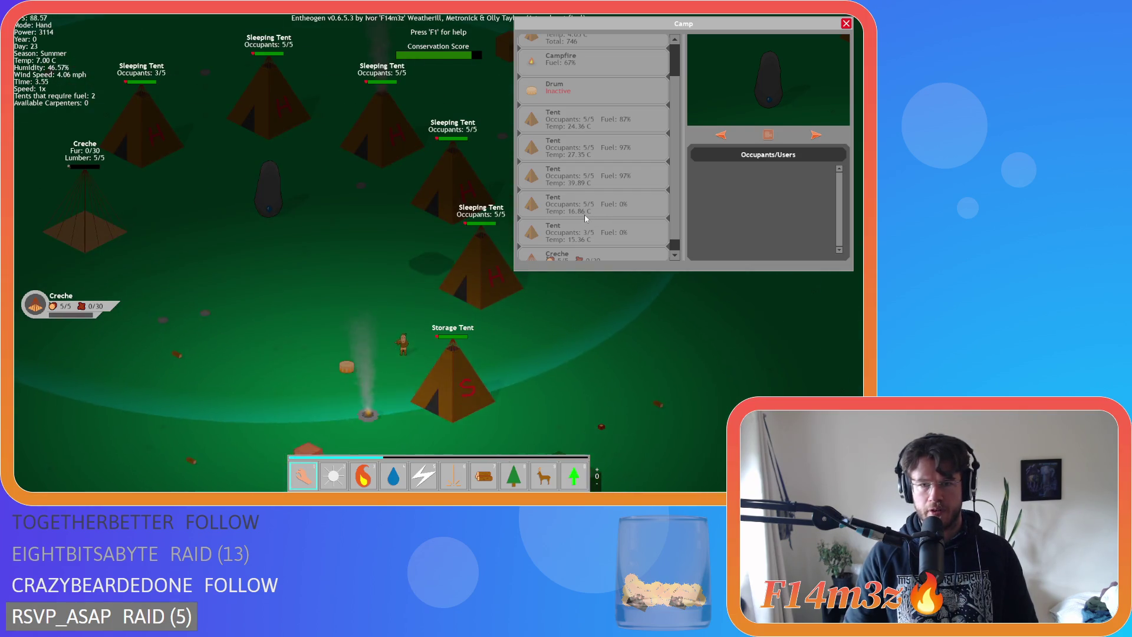
key("a")
key("d")
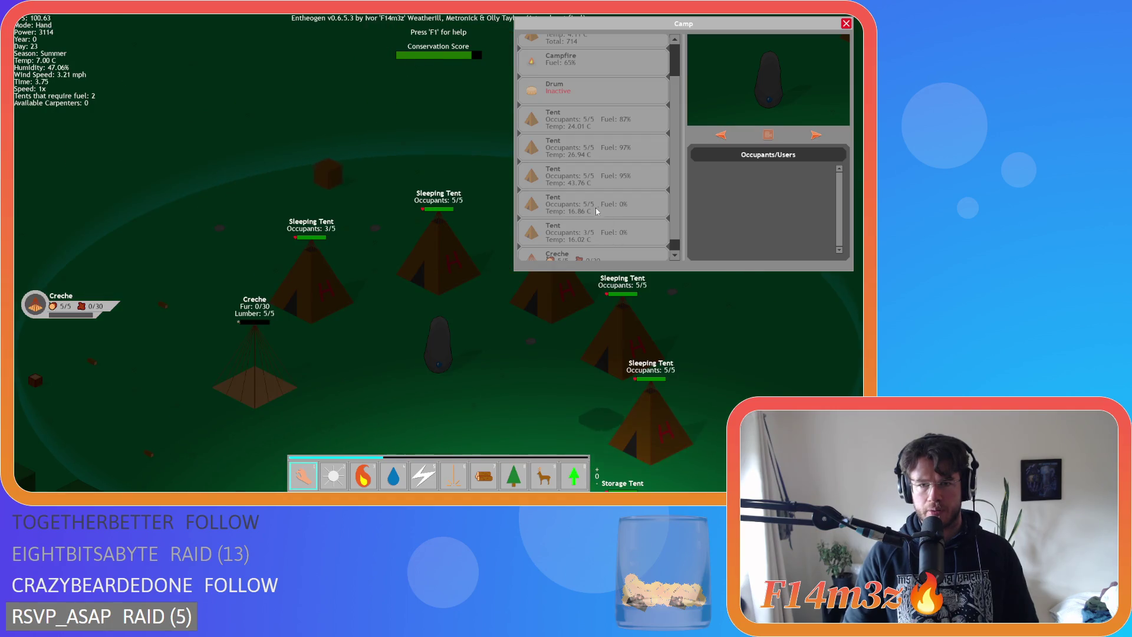
key("s")
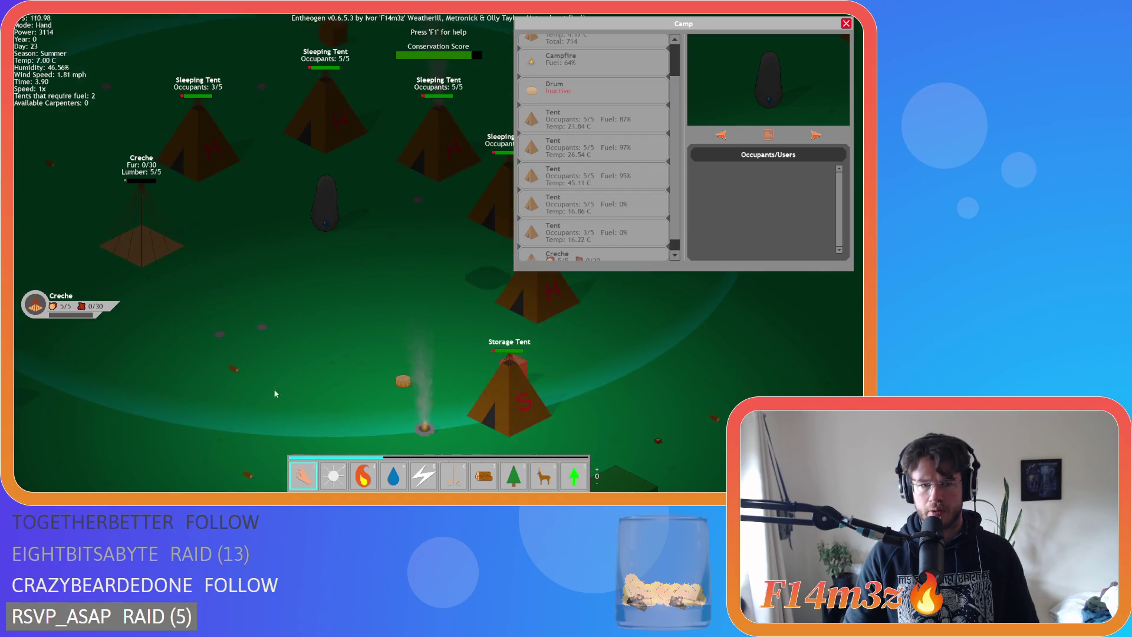
key("w")
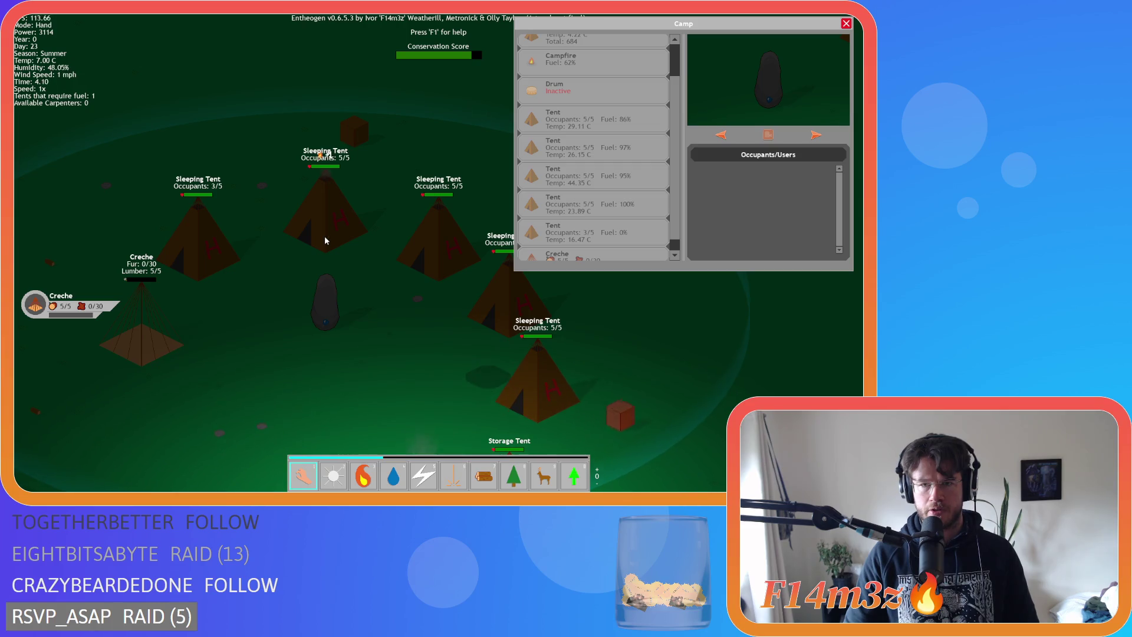
key("s")
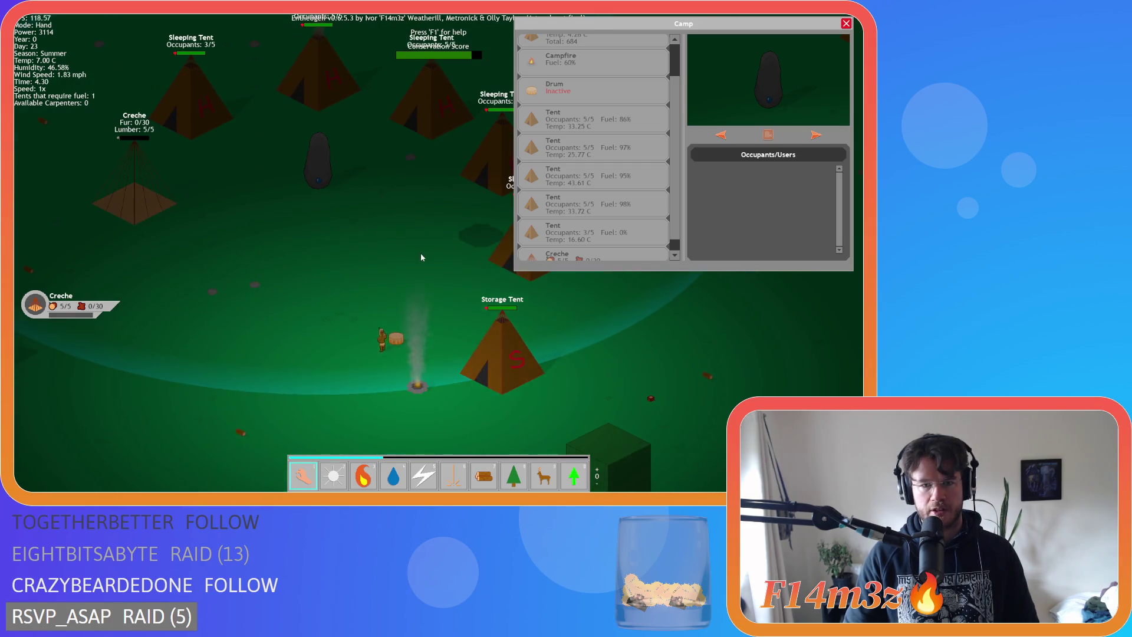
key("d")
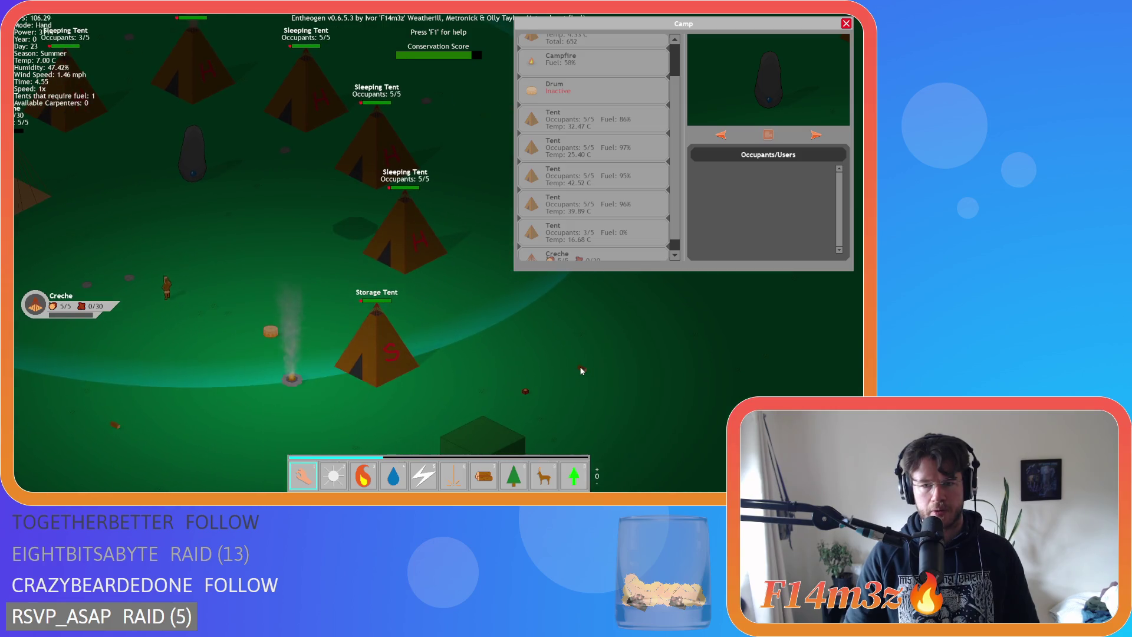
key("a")
key("w")
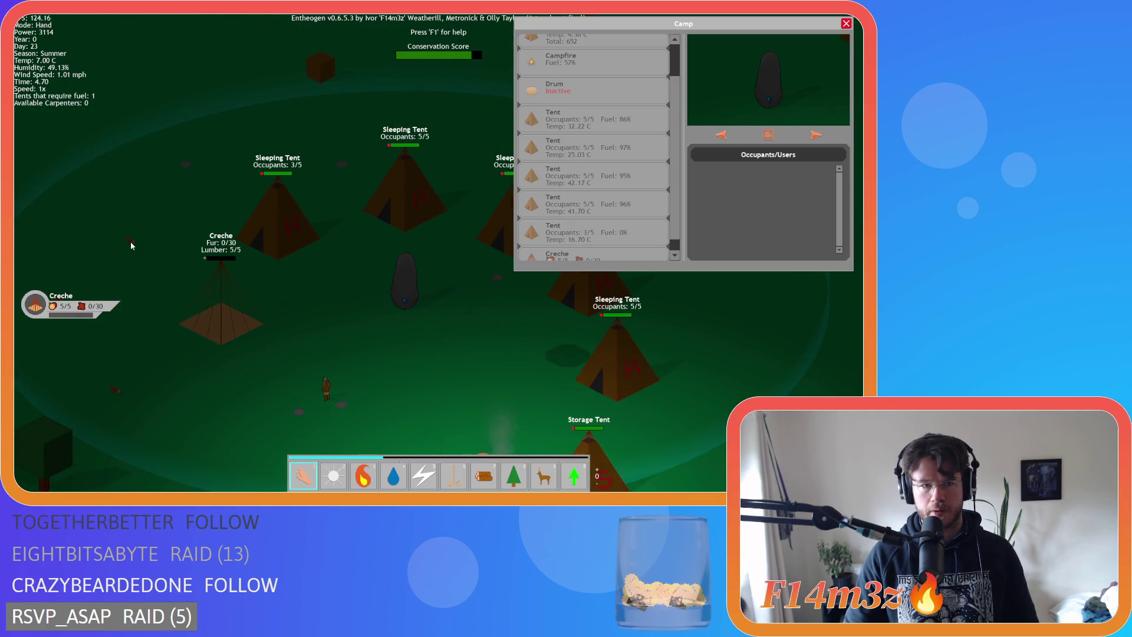
key("s")
key("d")
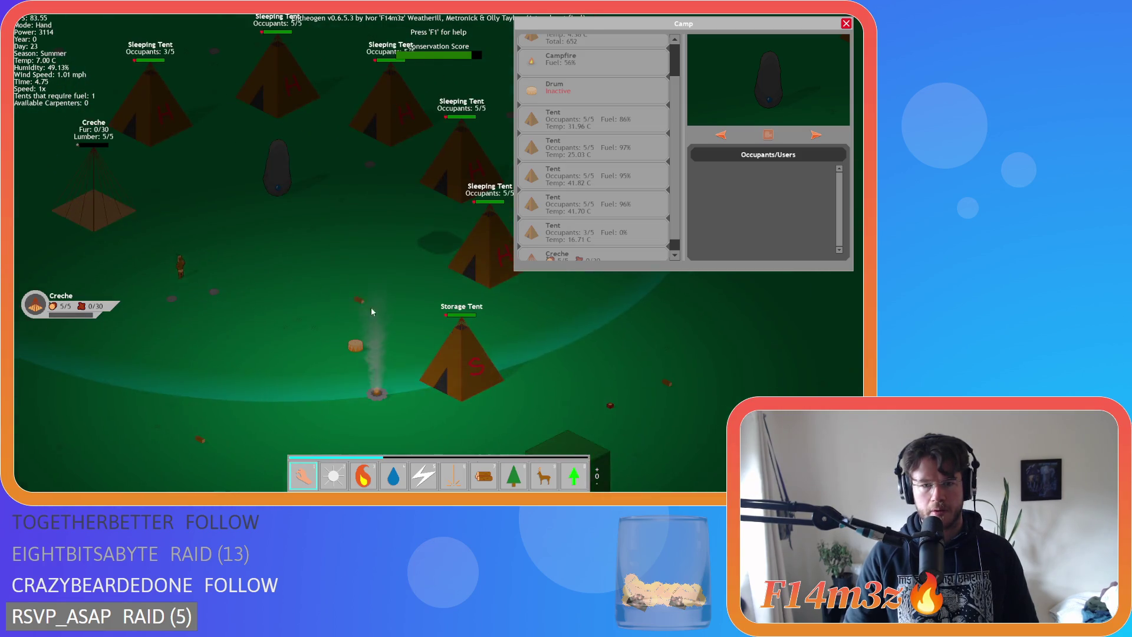
key("w")
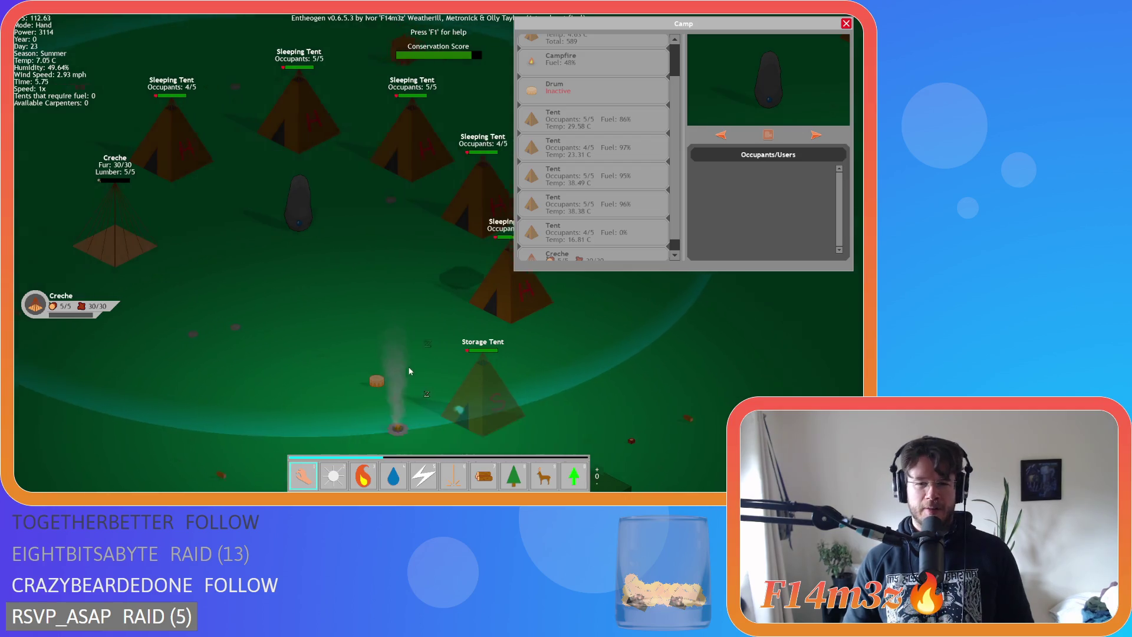
key("s")
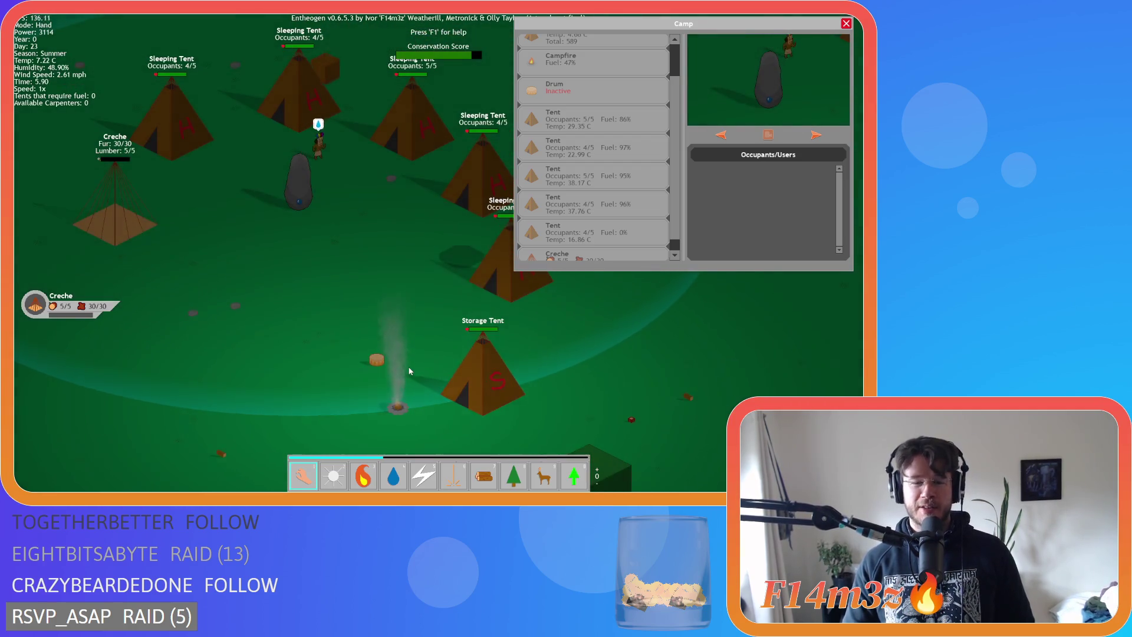
key("w")
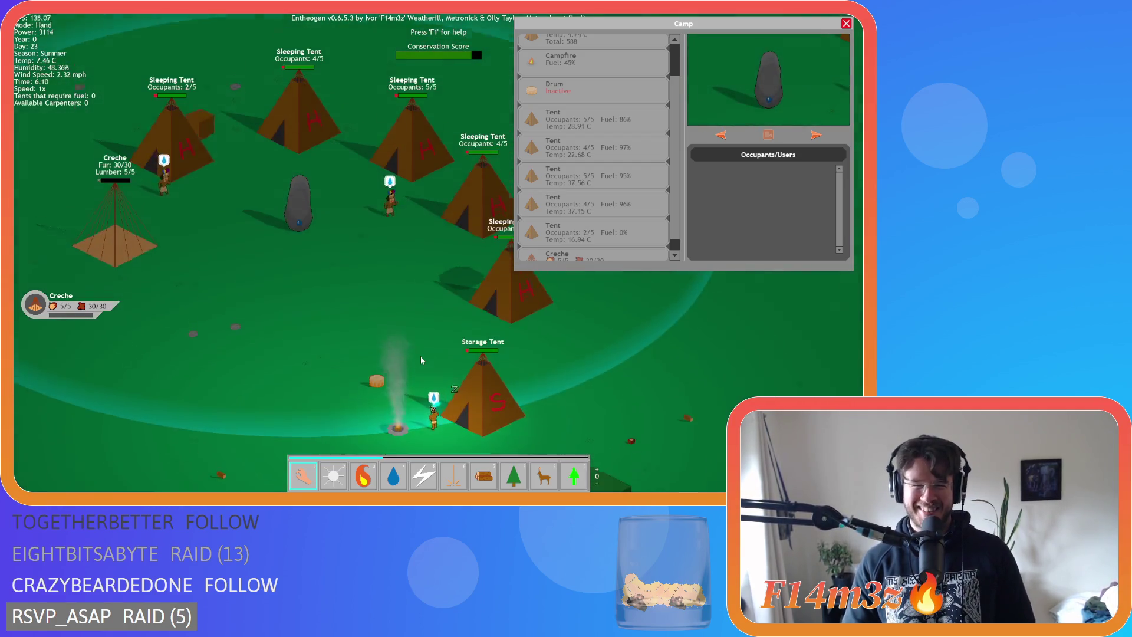
key("s")
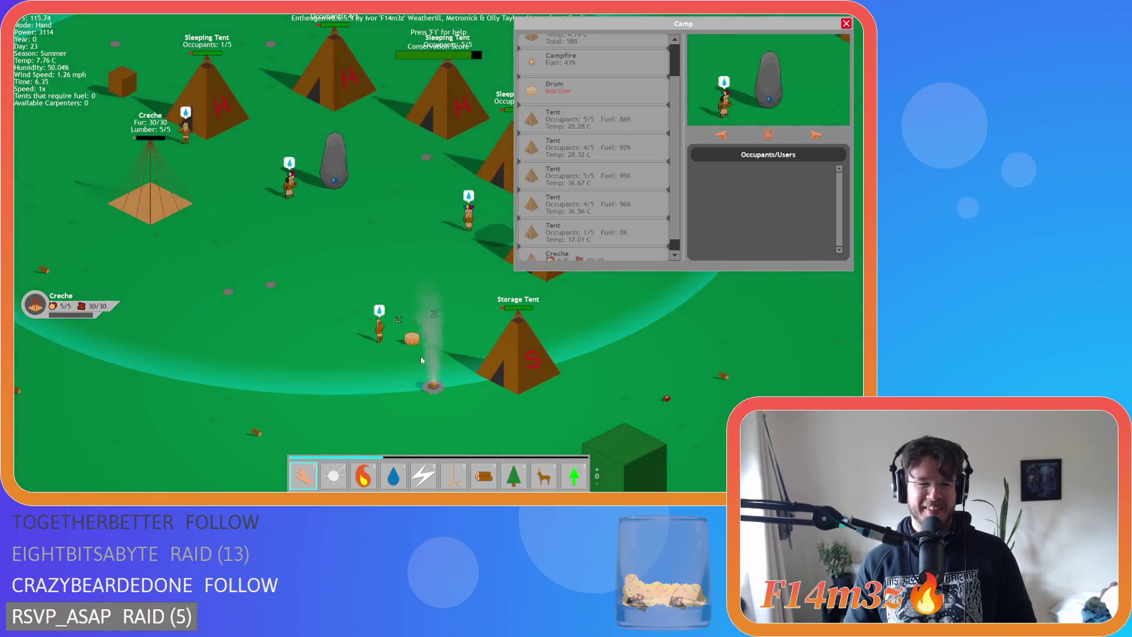
key("d")
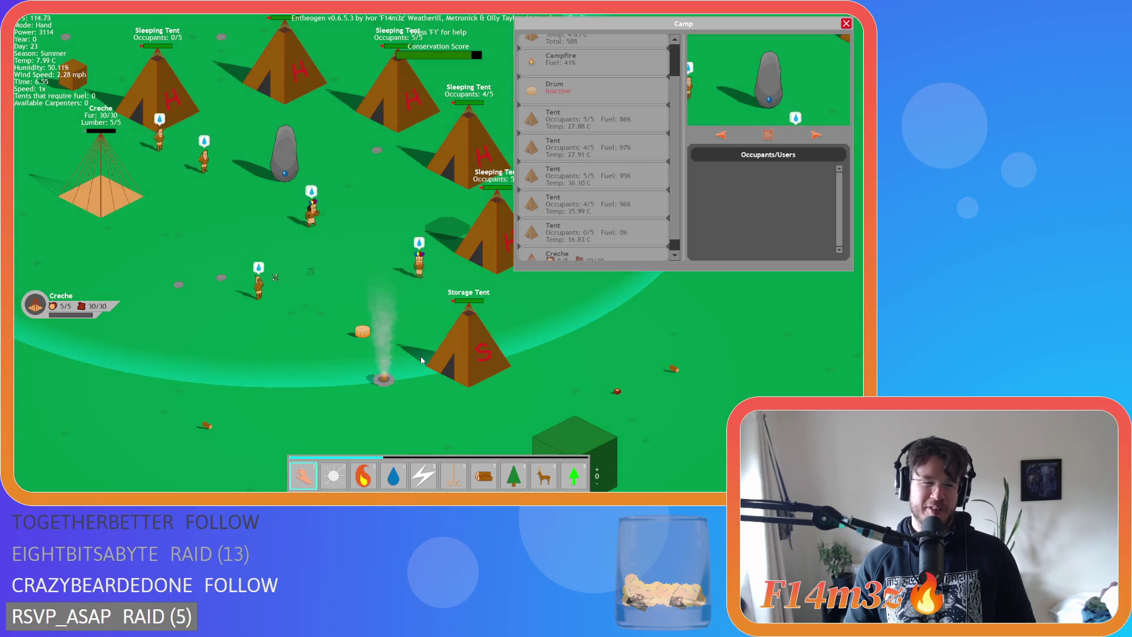
key("a")
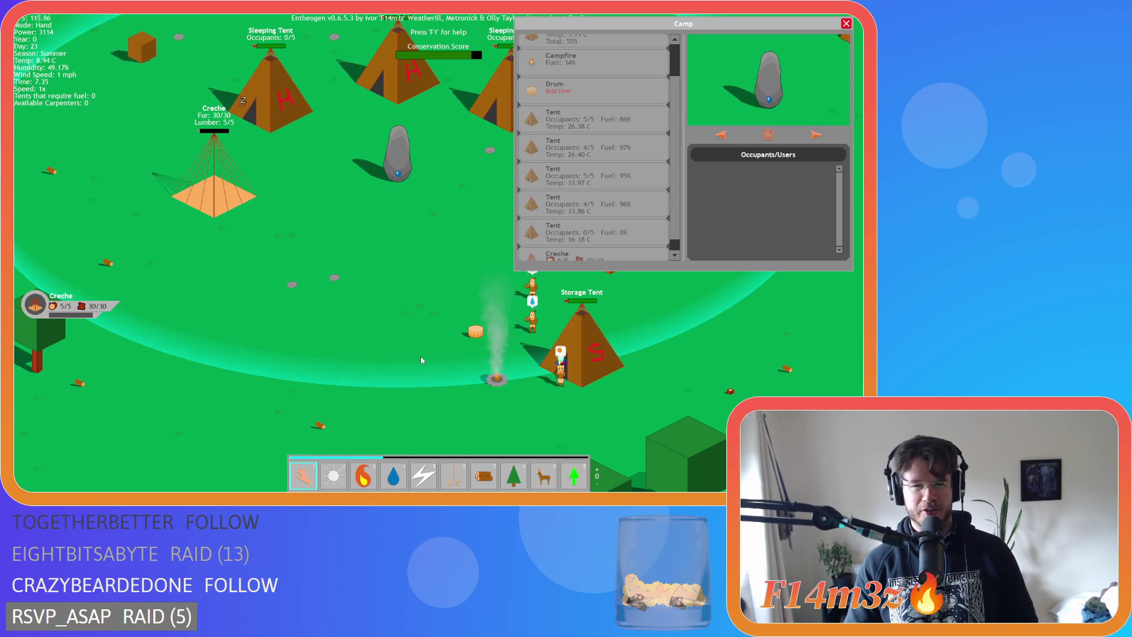
key("Right")
key("Right")
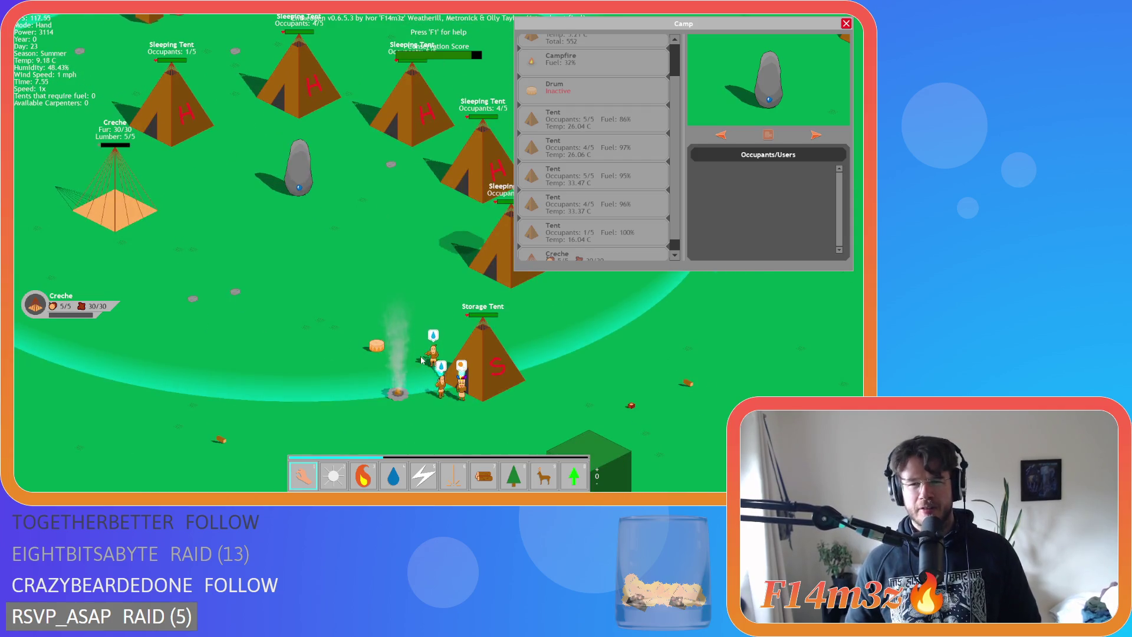
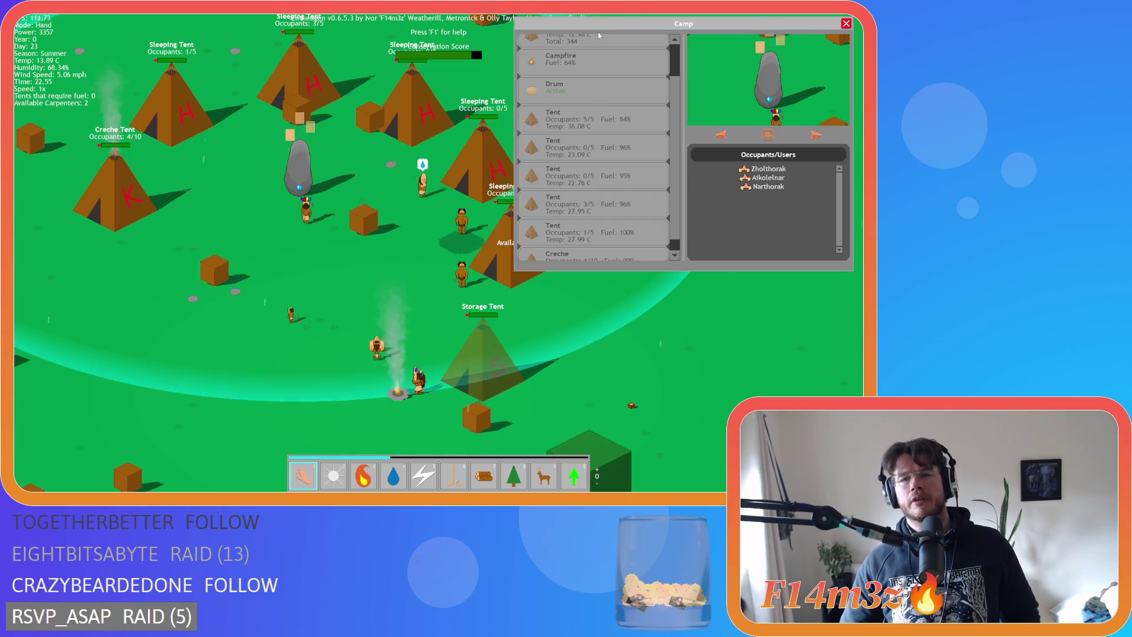
Close Entheogen's Camp panel and ask the running game to quit
key("w")
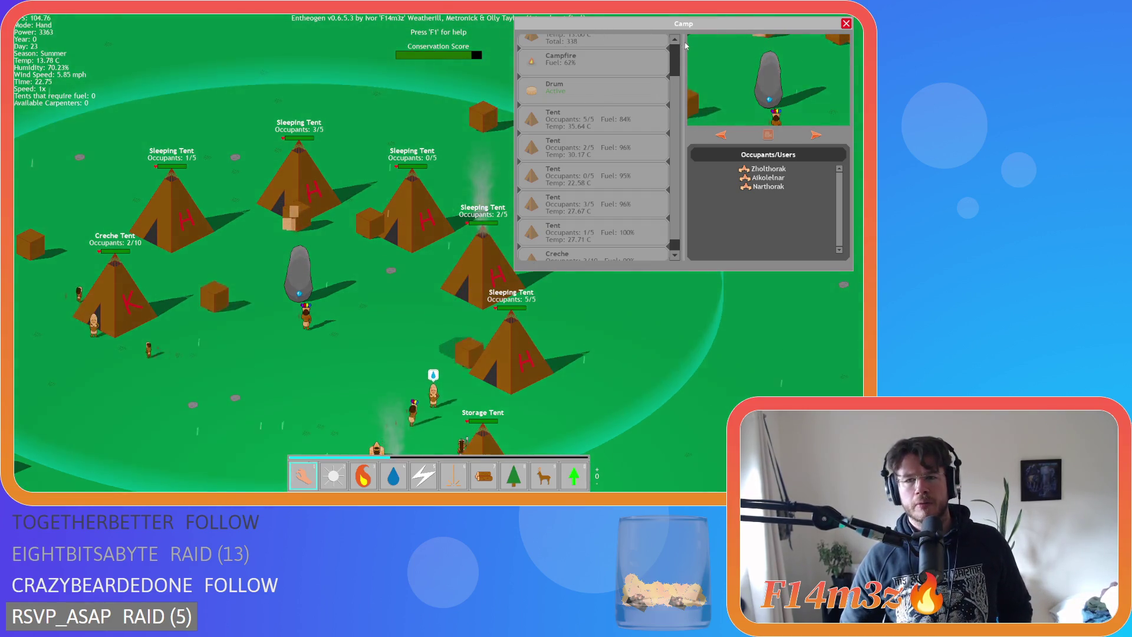
scroll(646, 53, "up", 1)
mouse_move(632, 32)
left_mouse_down()
mouse_move(553, 96)
mouse_move(215, 66)
mouse_move(157, 38)
left_mouse_up()
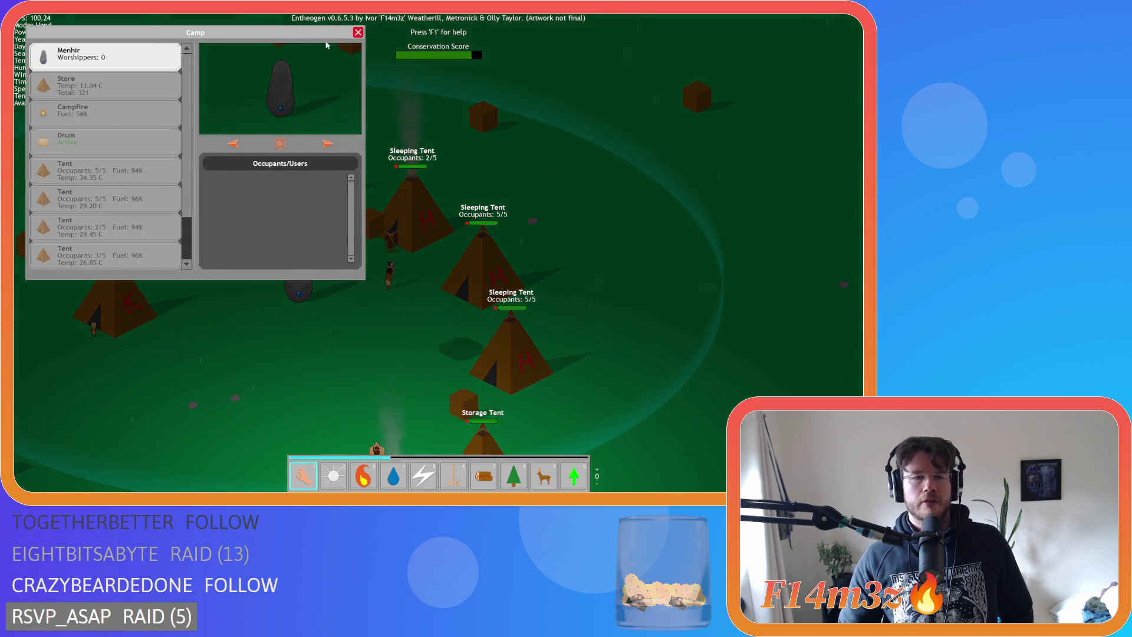
left_click(358, 32)
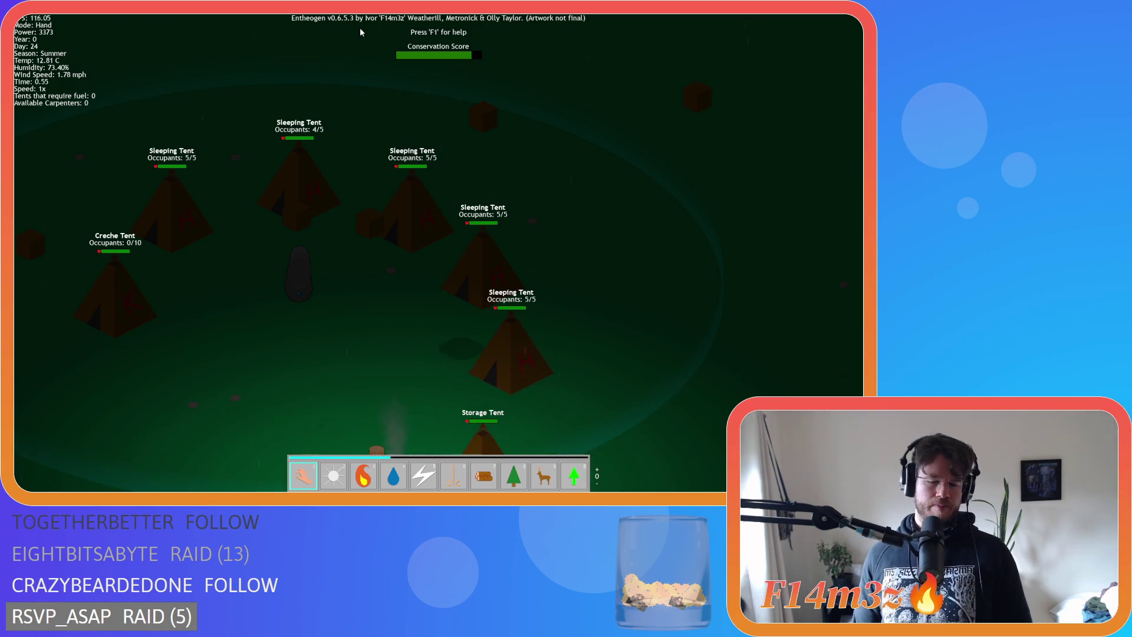
key("Escape")
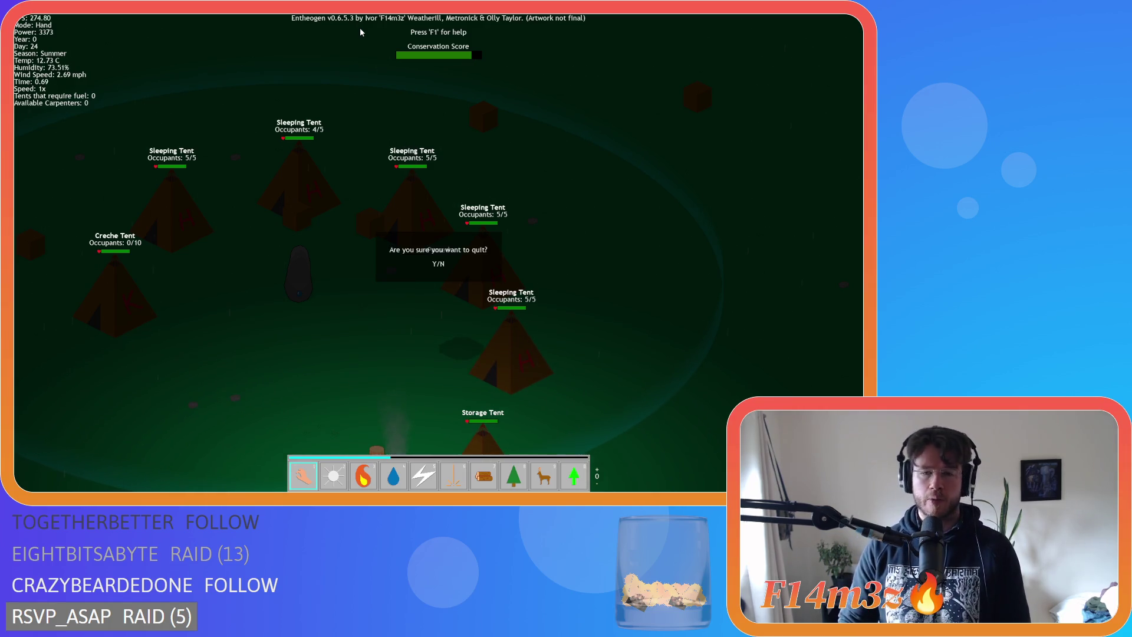
Confirm quitting the game, then clear the workspace through its context menu
key("y")
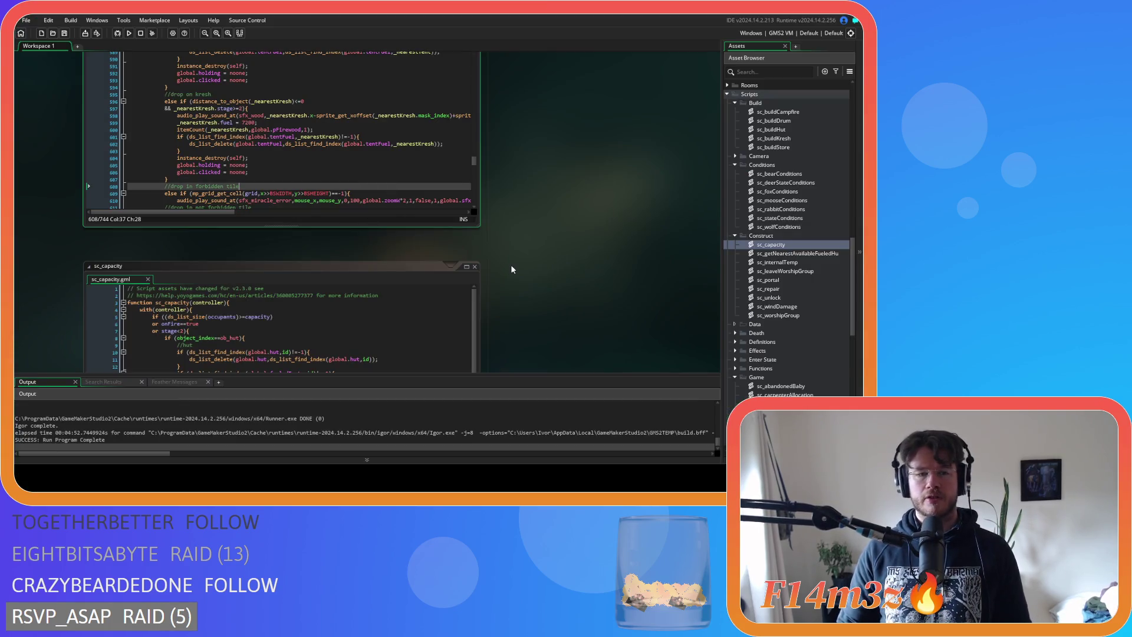
scroll(512, 264, "up", 10)
right_click(518, 265)
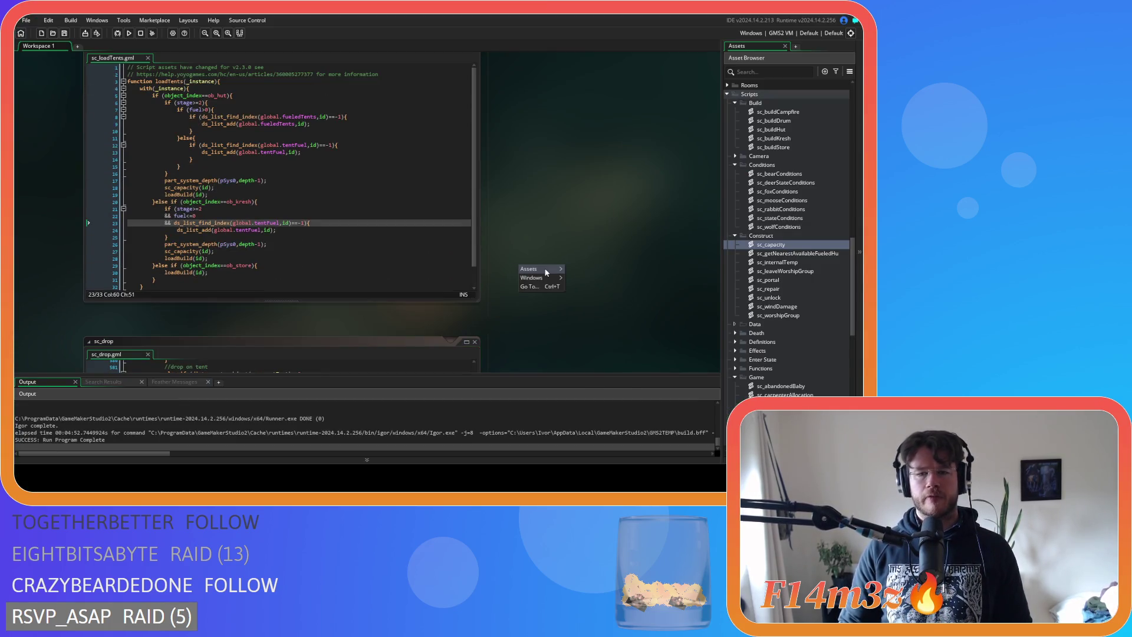
mouse_move(546, 270)
left_click(575, 388)
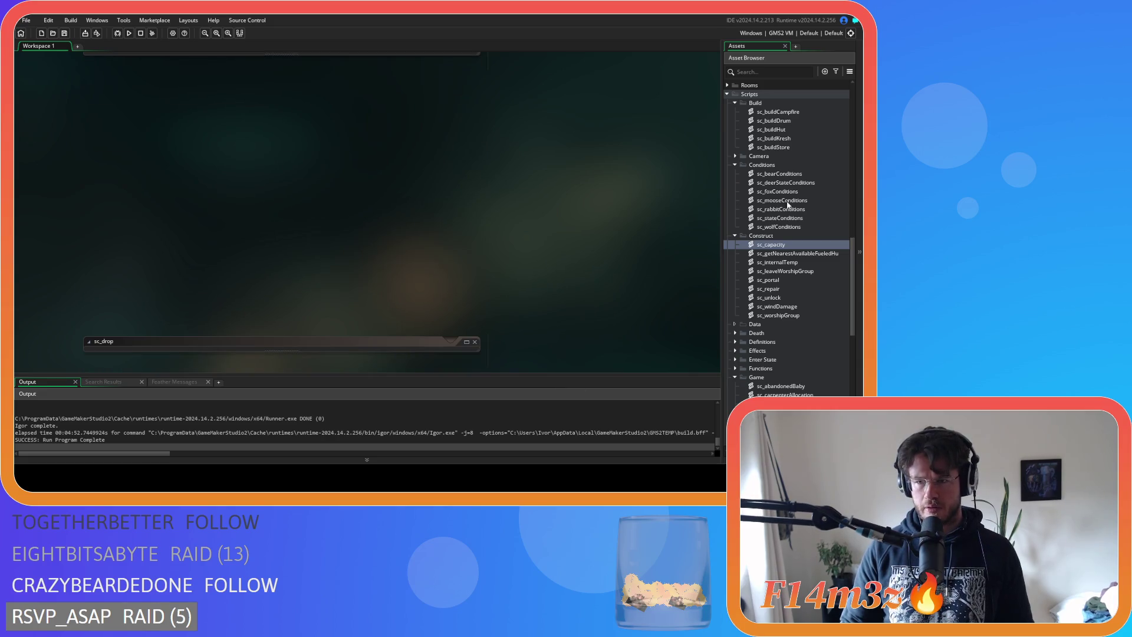
Collapse the Build, Conditions, Construct and Game script folders and the Game, Construct, Human, Animal and Objects folders
left_click(735, 104)
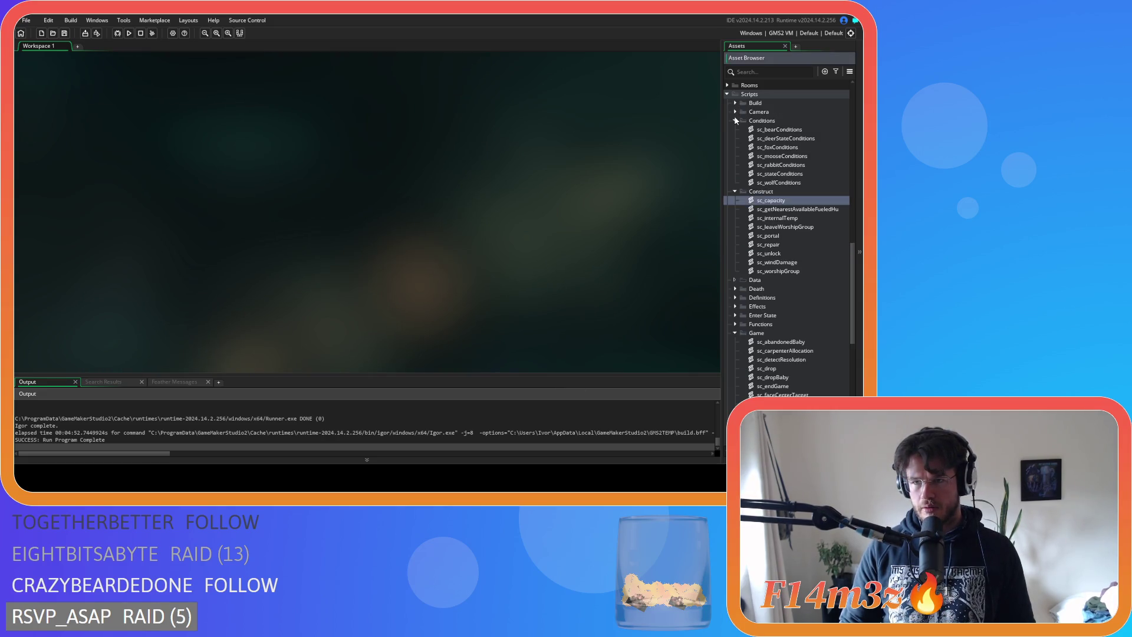
left_click(735, 121)
left_click(735, 129)
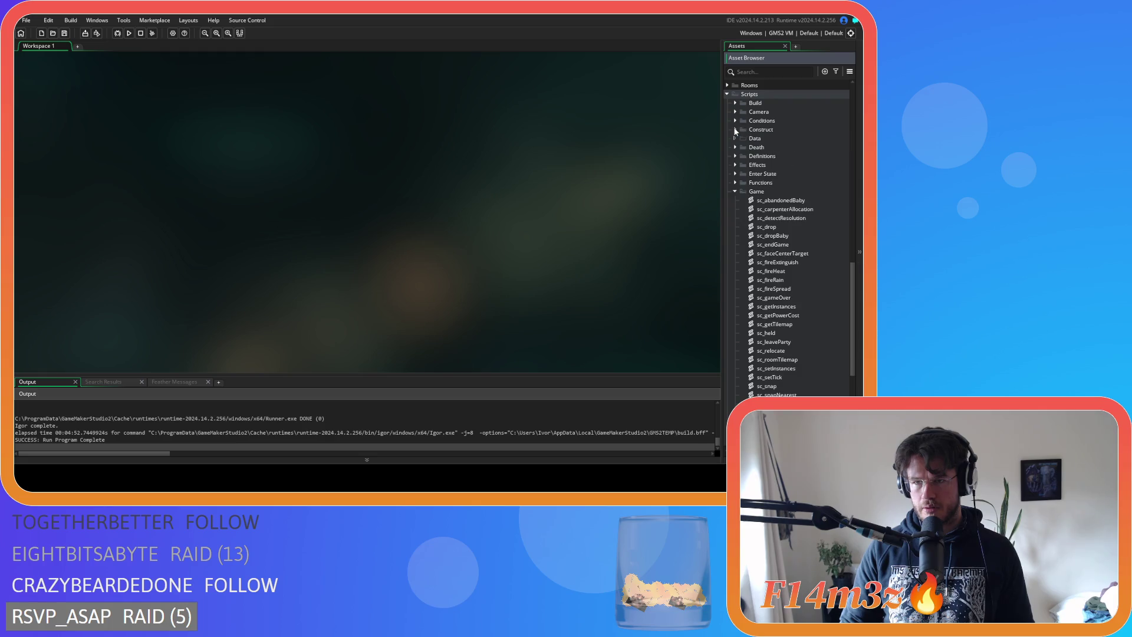
left_click(734, 191)
scroll(737, 235, "up", 8)
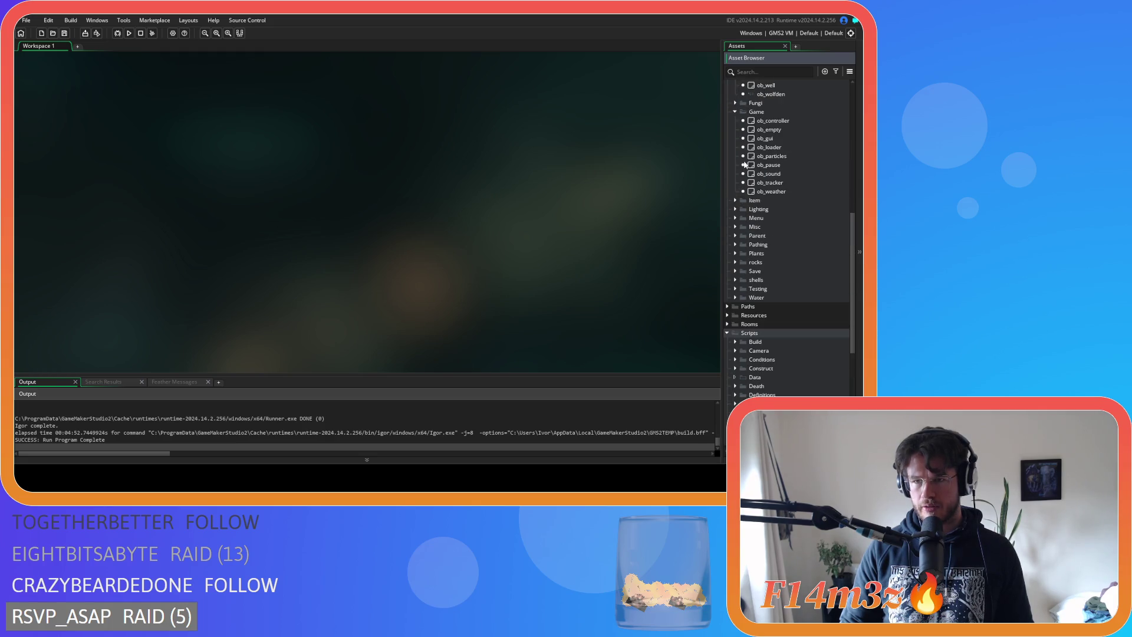
left_click(736, 112)
scroll(738, 127, "up", 6)
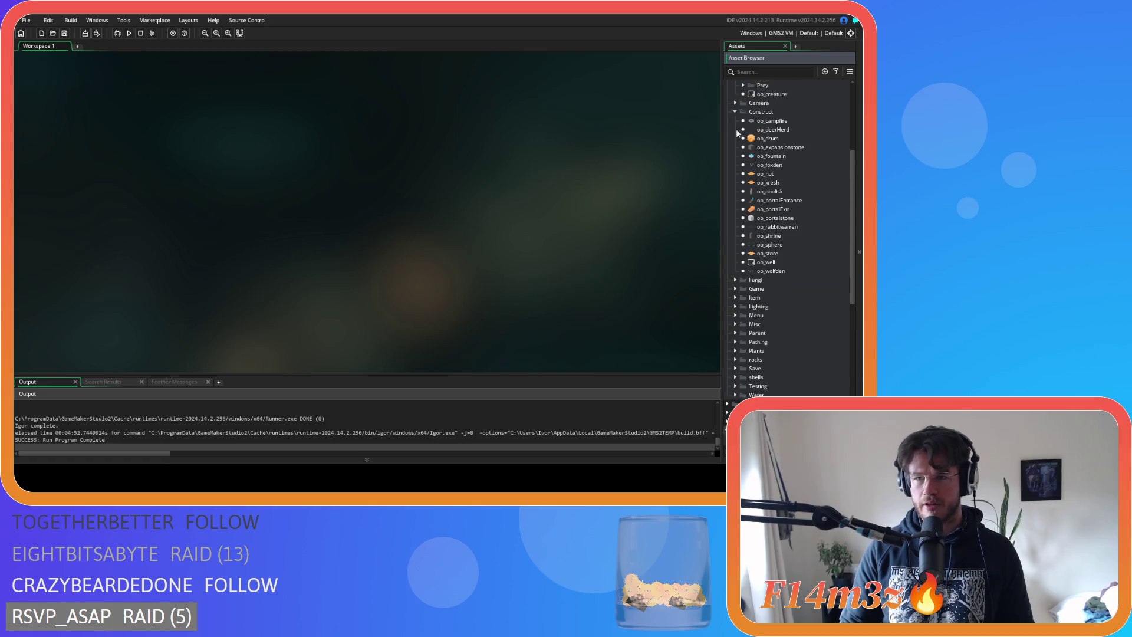
left_click(736, 112)
scroll(740, 135, "up", 3)
left_click(742, 130)
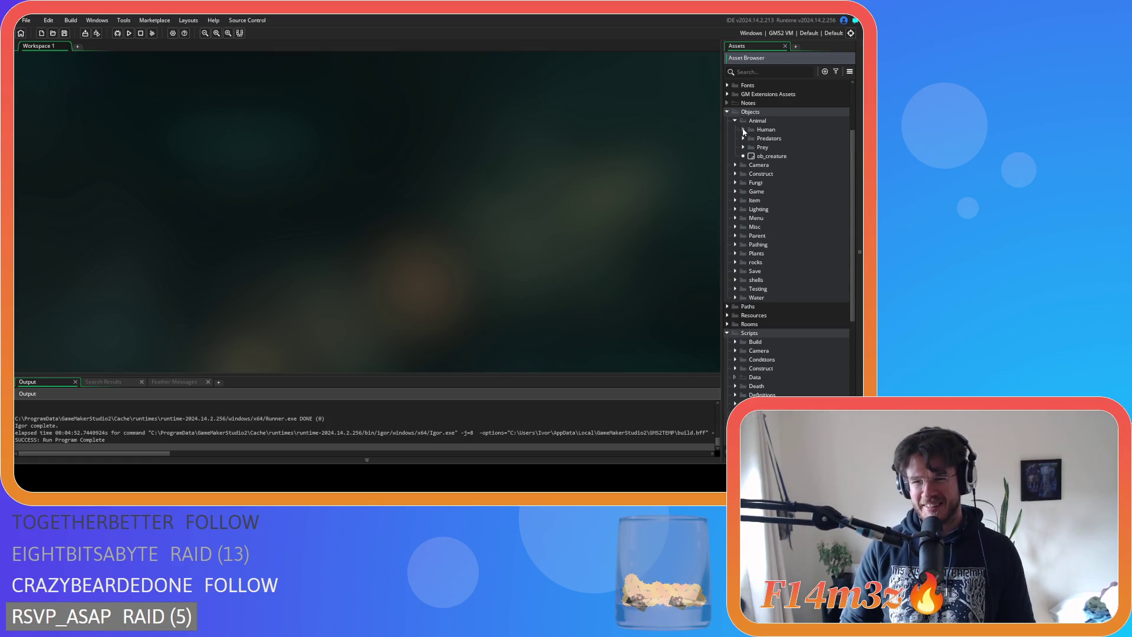
left_click(735, 121)
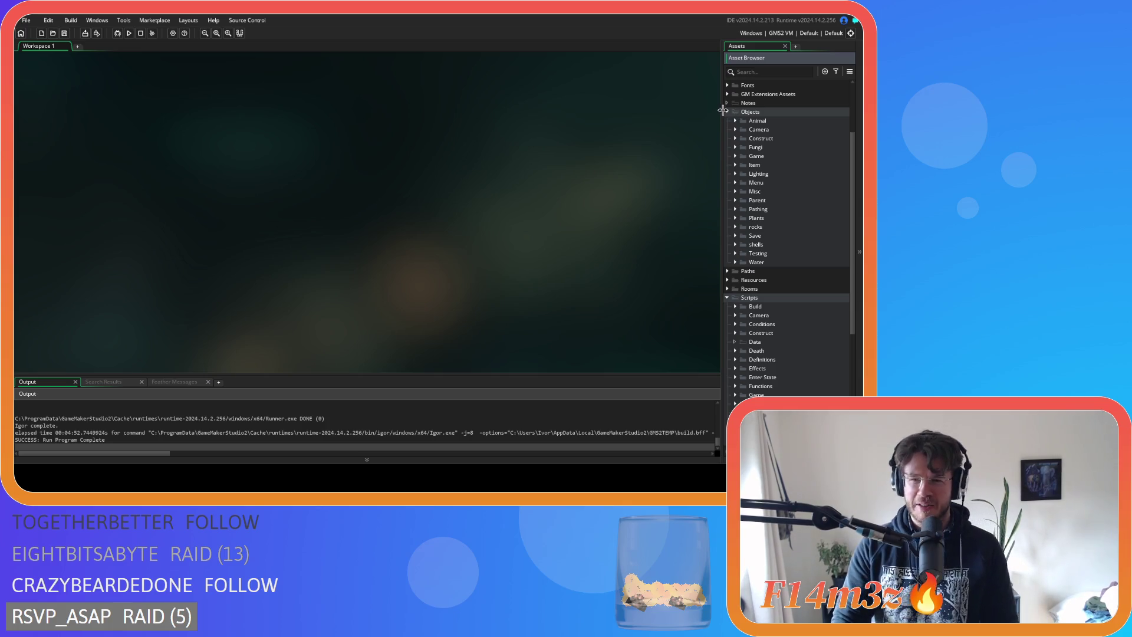
left_click(726, 111)
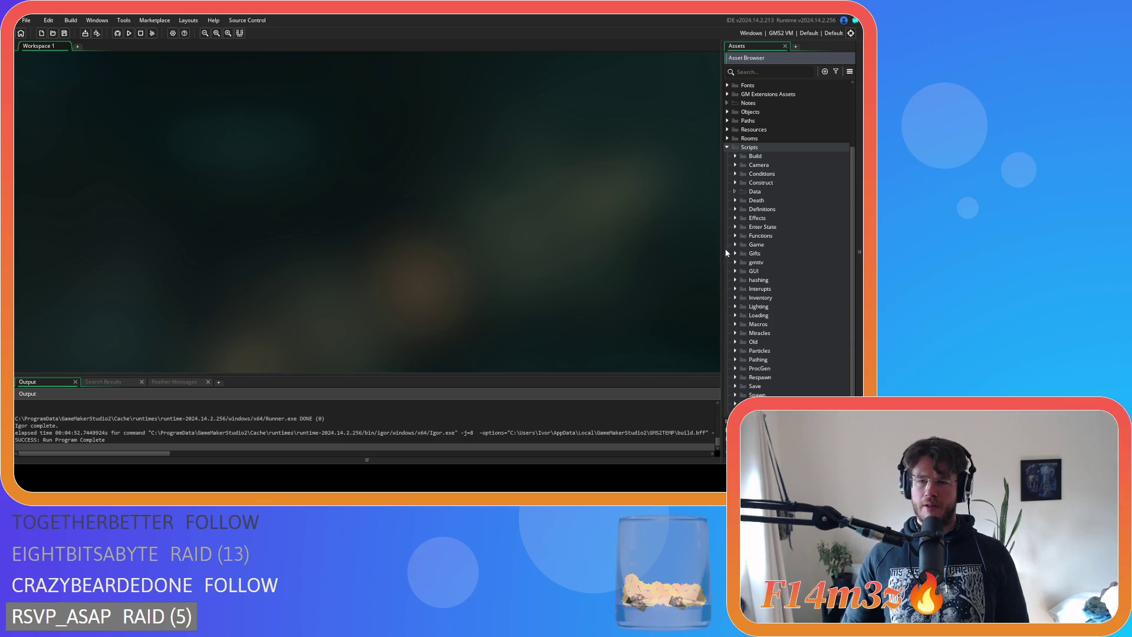
Expand the Interupts scripts folder and open sc_tentFuelInterupt
left_click(735, 289)
scroll(773, 292, "down", 2)
left_click(807, 298)
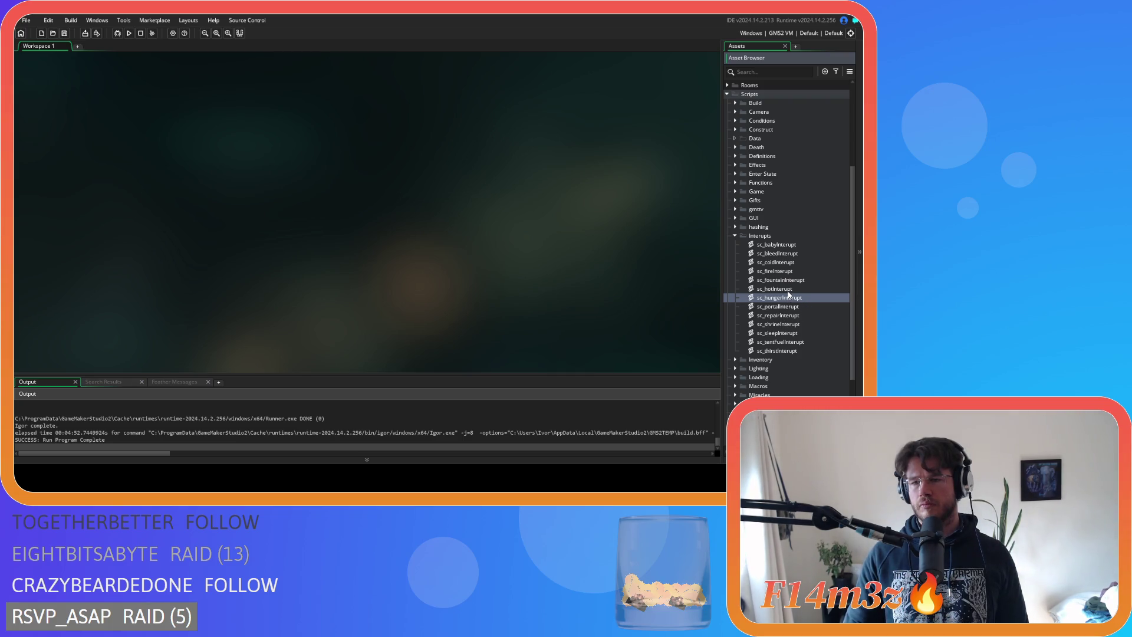
double_click(777, 342)
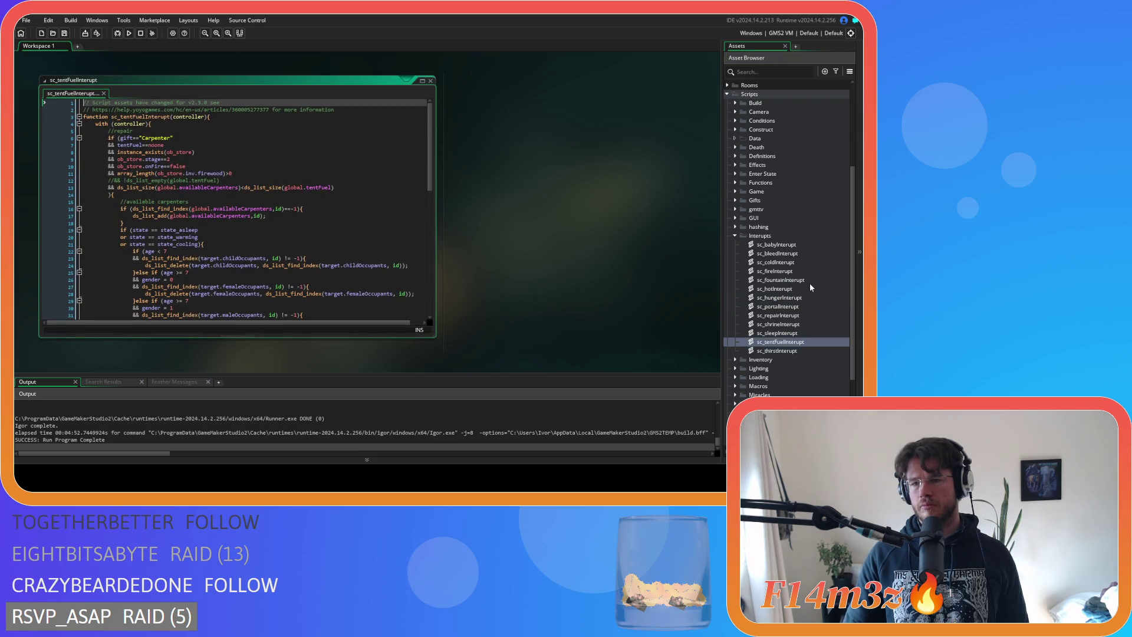
Open sc_repairInterupt and review its carpenter condition blocks for comparison
double_click(778, 315)
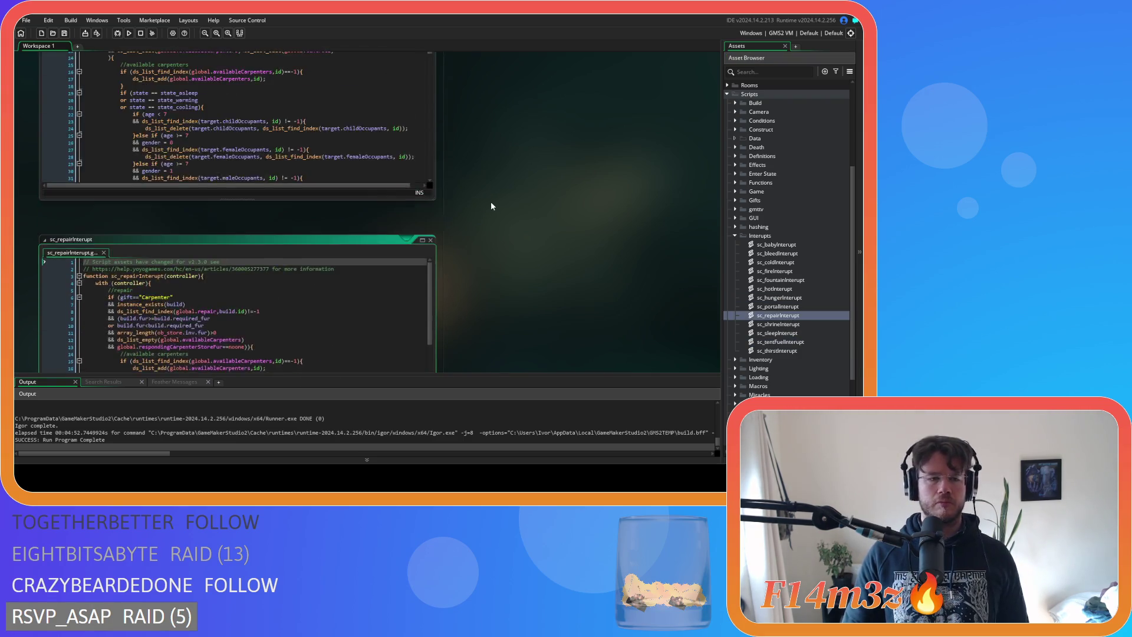
left_click(232, 240)
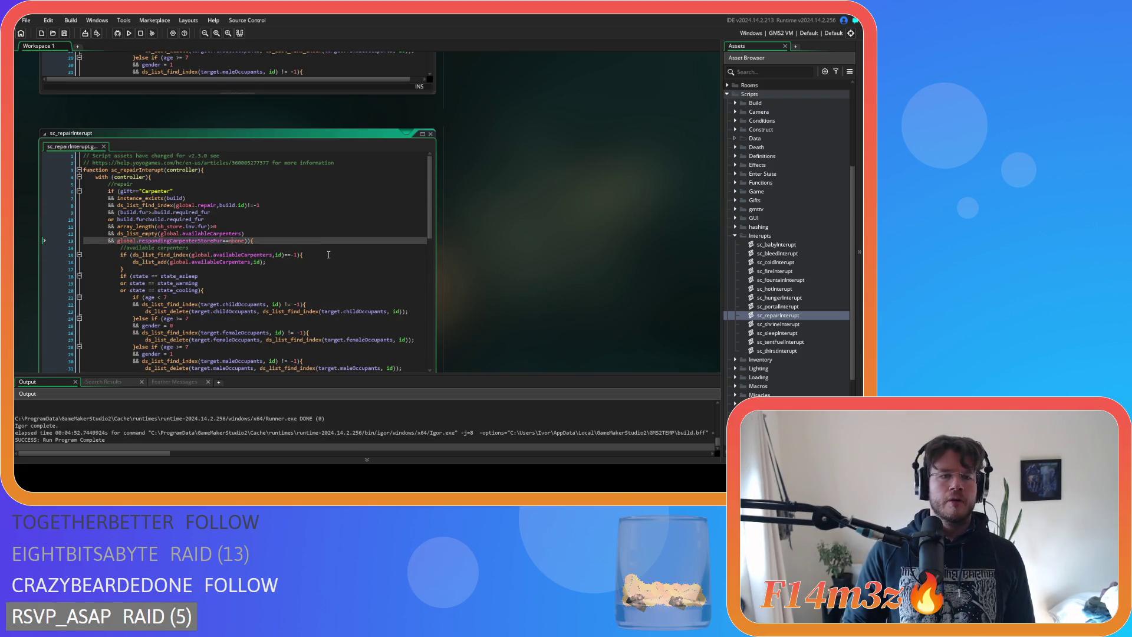
mouse_move(151, 243)
left_mouse_down()
mouse_move(124, 269)
mouse_move(176, 260)
mouse_move(210, 212)
left_mouse_up()
mouse_move(204, 290)
left_mouse_down()
mouse_move(217, 226)
mouse_move(333, 236)
mouse_move(239, 264)
left_mouse_up()
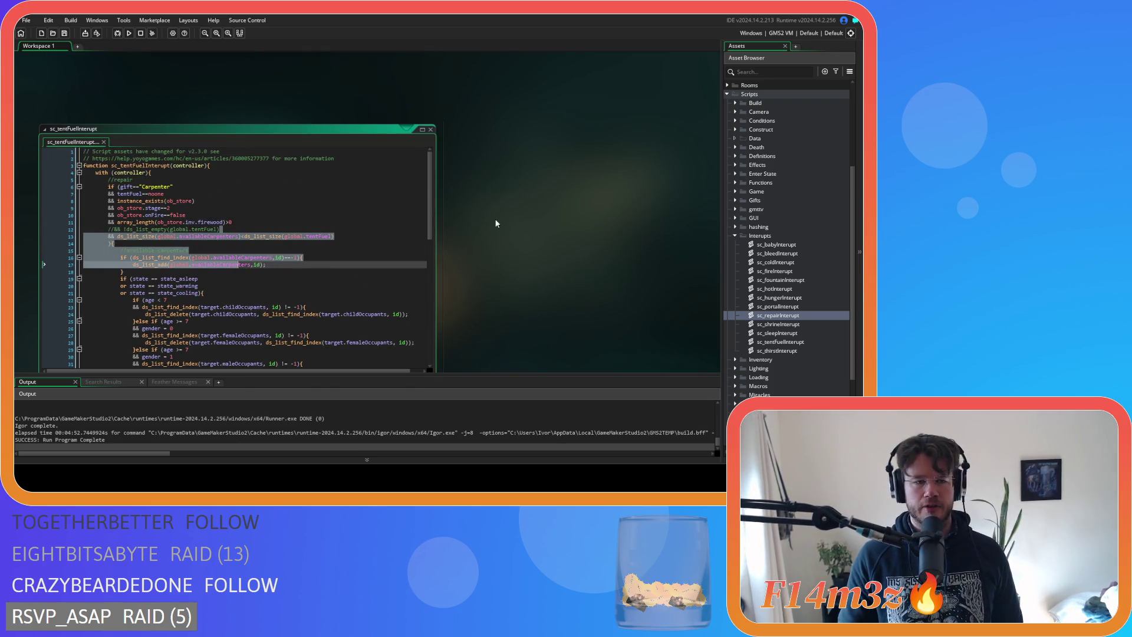
left_click_drag(378, 208, 370, 203)
Delete the commented-out //&& !ds_list_empty tentFuel check in sc_tentFuelInterupt
scroll(230, 228, "down", 2)
left_click(236, 194)
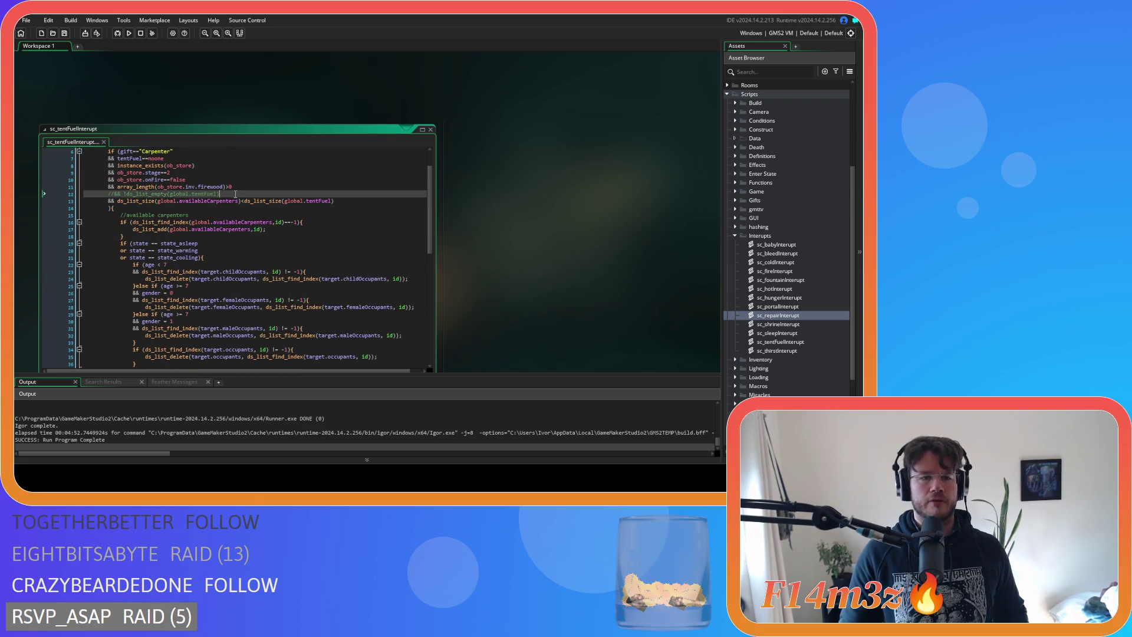
key("shift+Home")
key("BackSpace")
key("BackSpace")
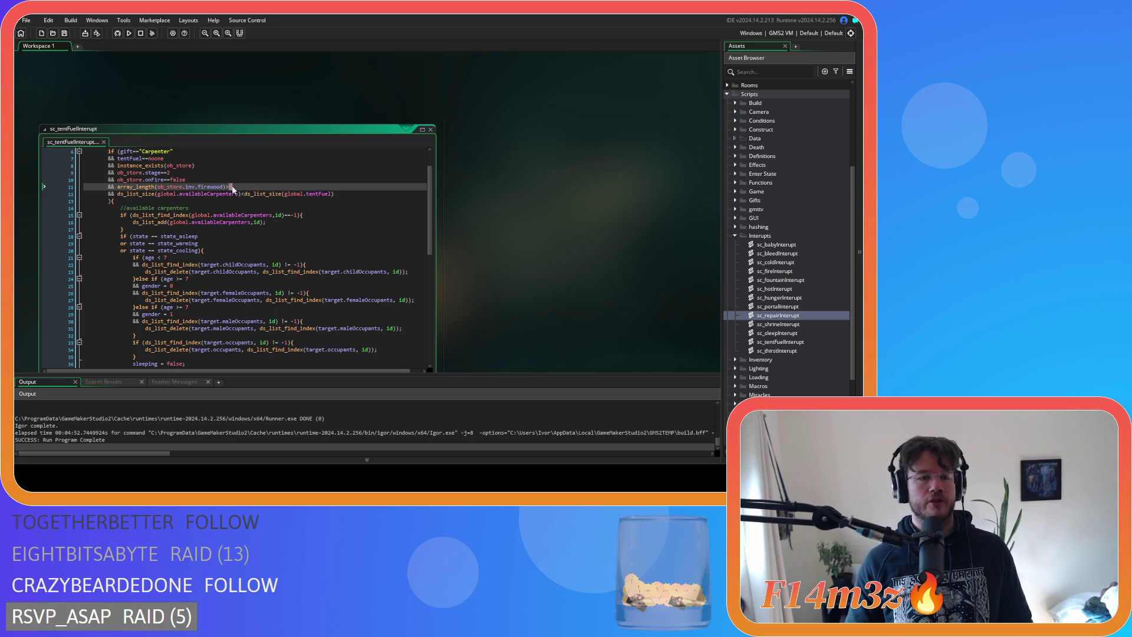
type("0")
Join the opening brace onto the carpenter-count condition on line 12
left_click_drag(217, 195, 248, 194)
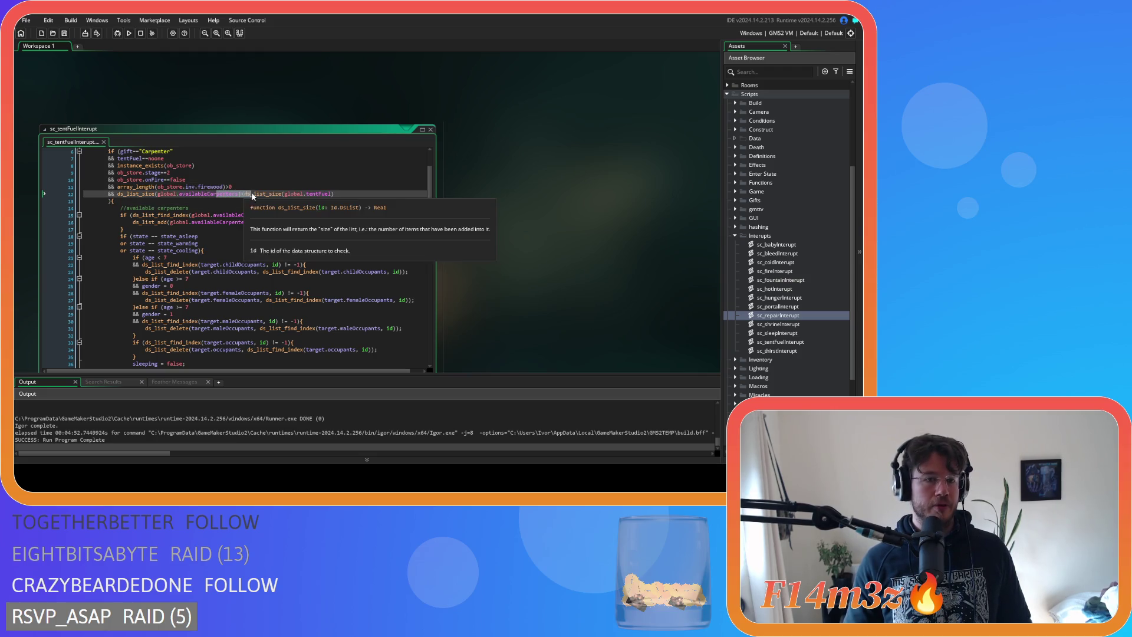
double_click(237, 197)
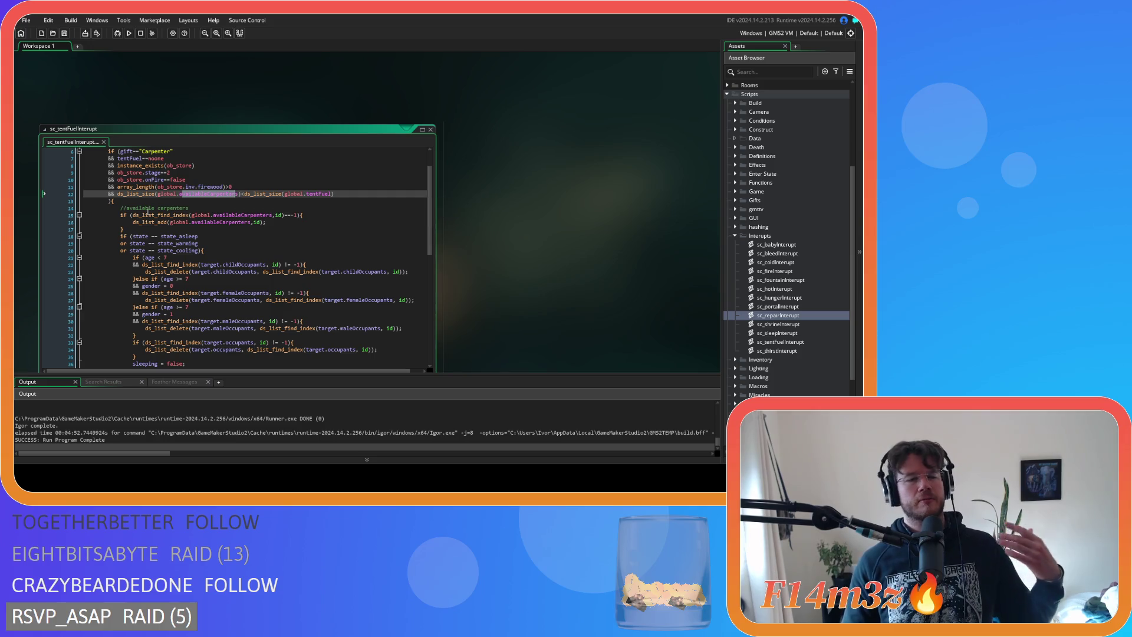
left_click(105, 202)
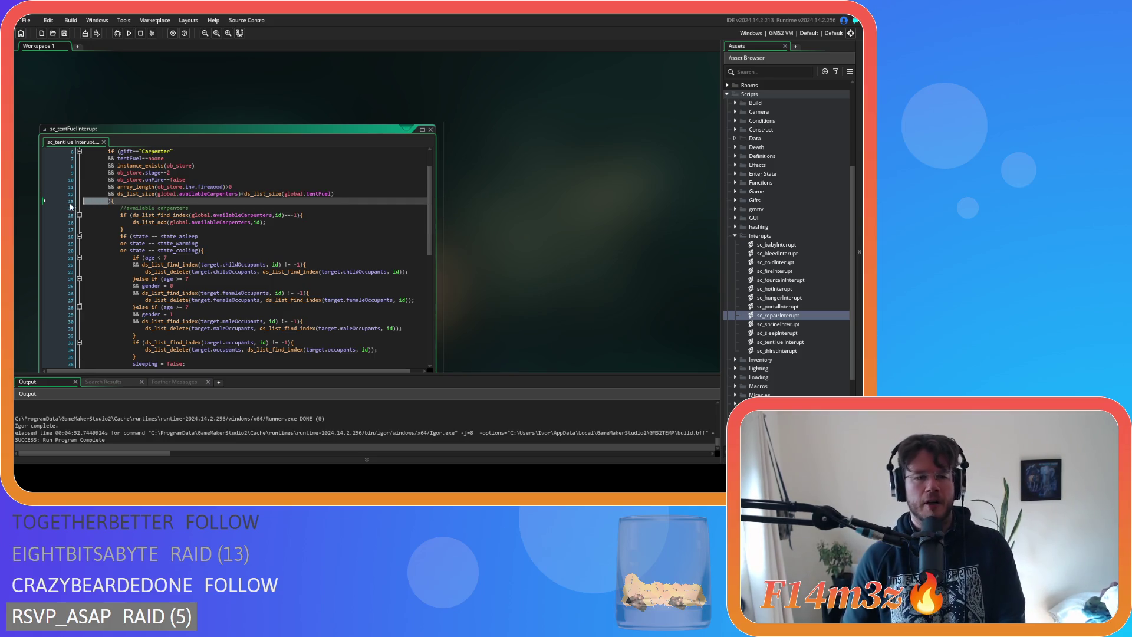
key("BackSpace")
key("BackSpace")
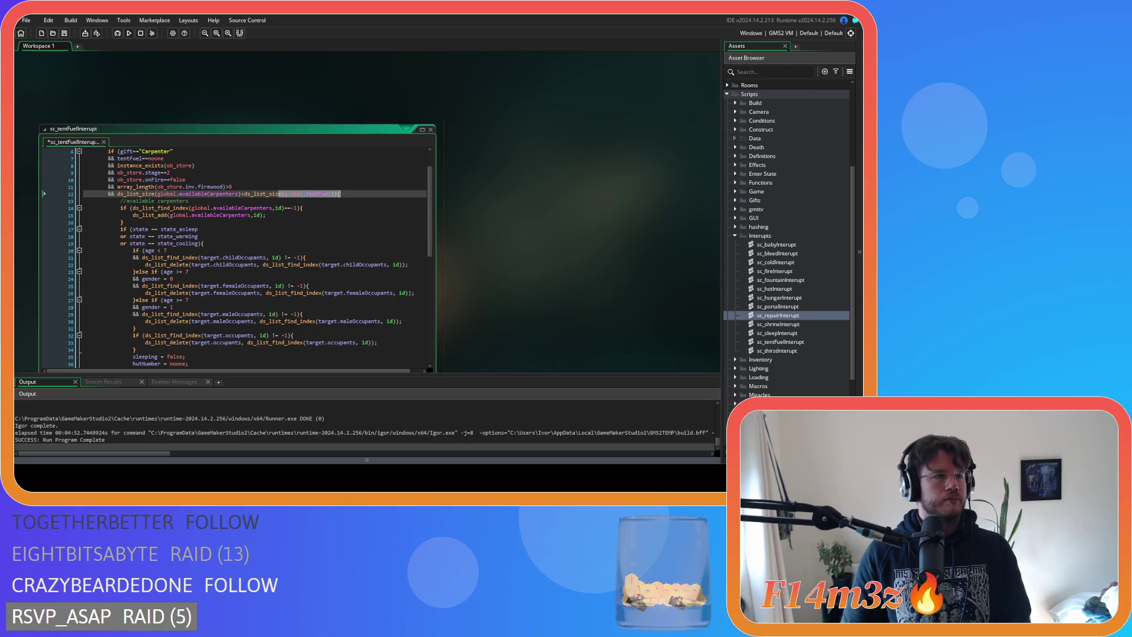
left_click(351, 198)
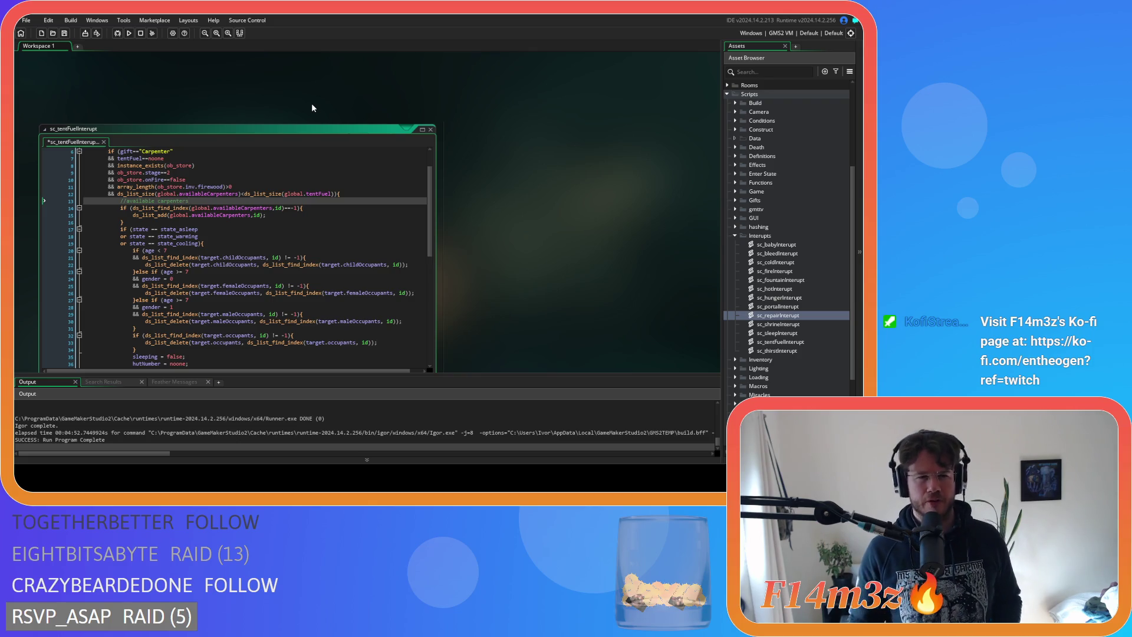
Append >ds_list_size(global.availableCarpenters) to line 11's firewood check
scroll(313, 108, "up", 1)
left_click(229, 214)
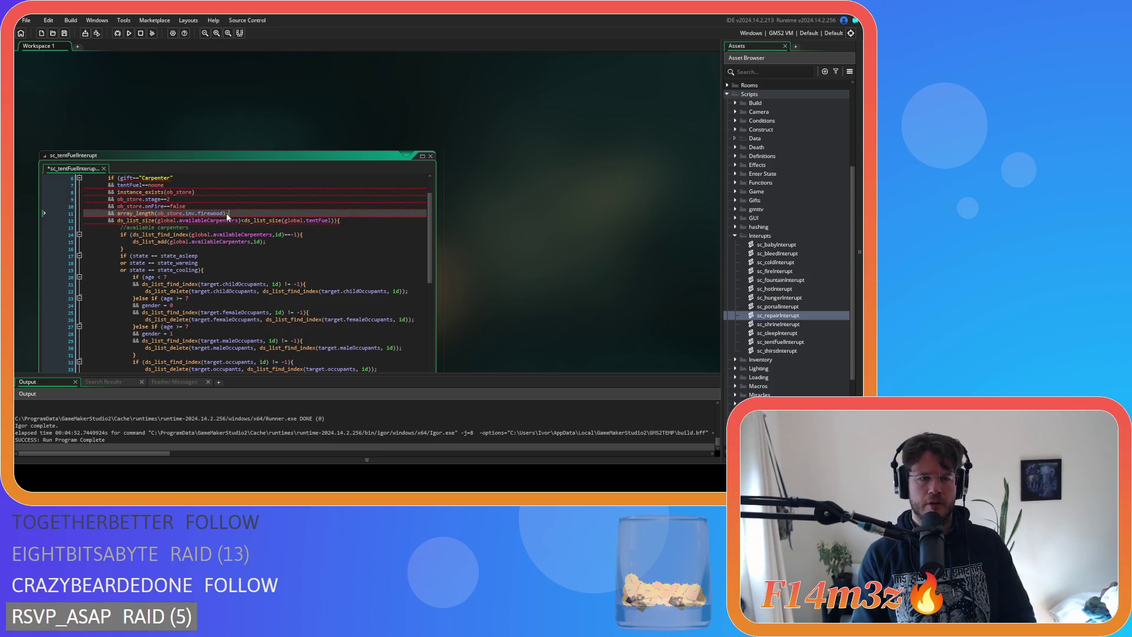
type(">ds_list_s")
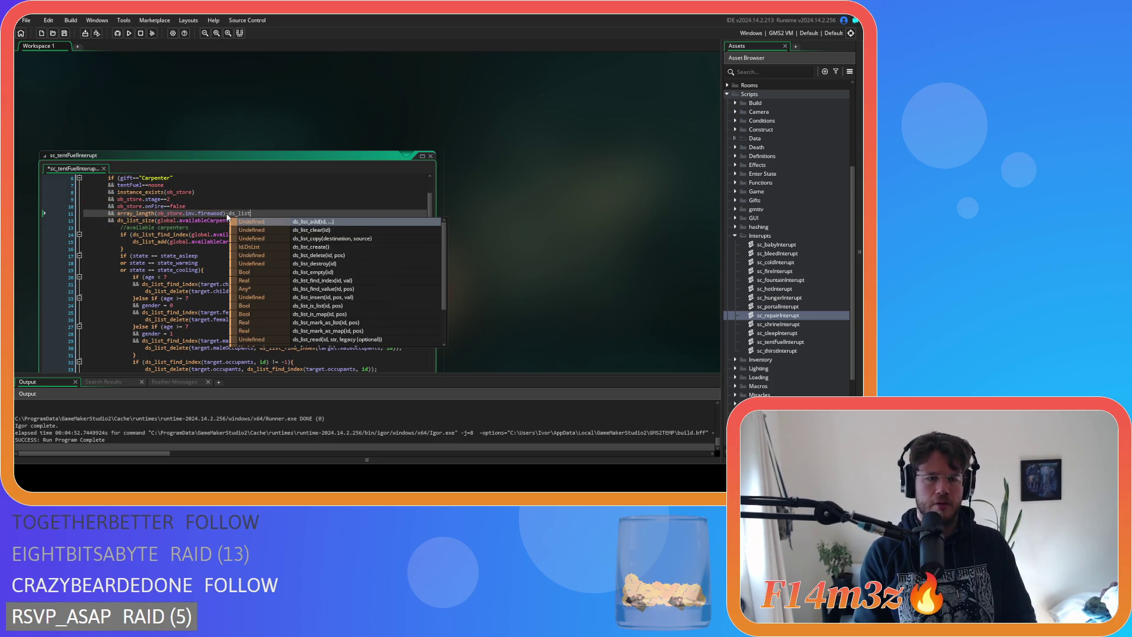
key("Down")
key("Down")
key("Return")
type("global.avail")
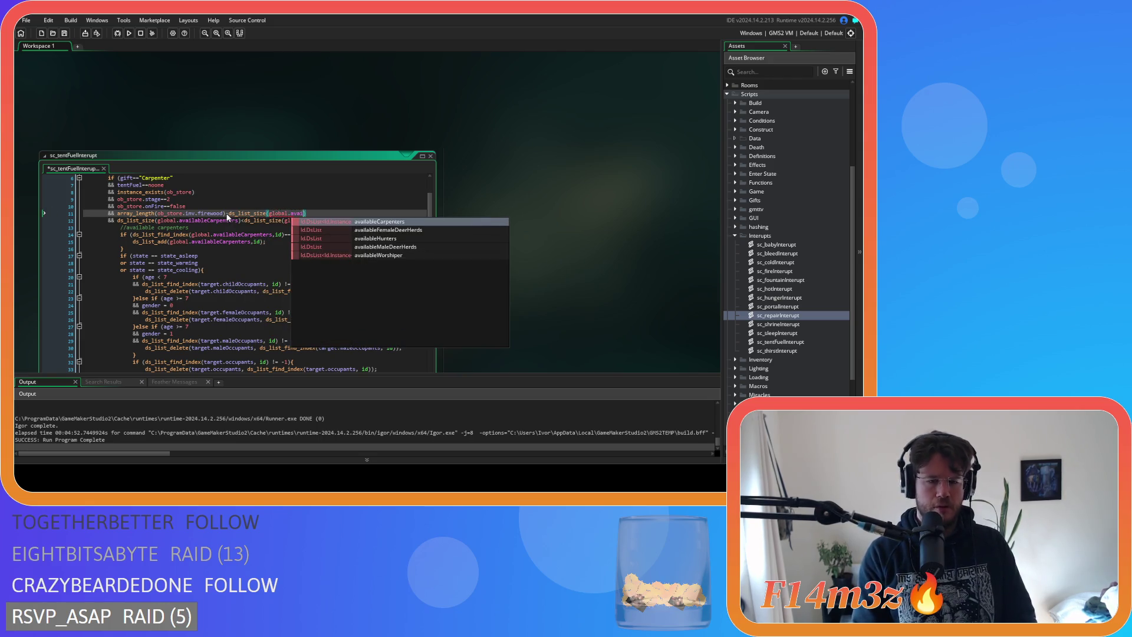
key("Return")
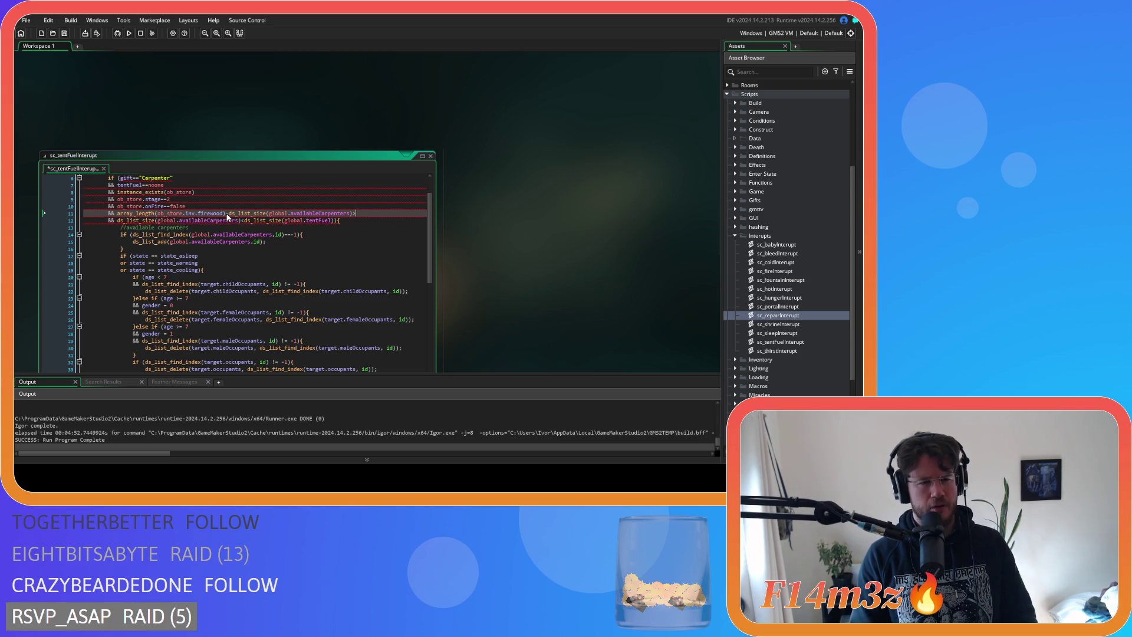
Complete the comparison with >=ds_list_size(global.tentFuel)
type("=")
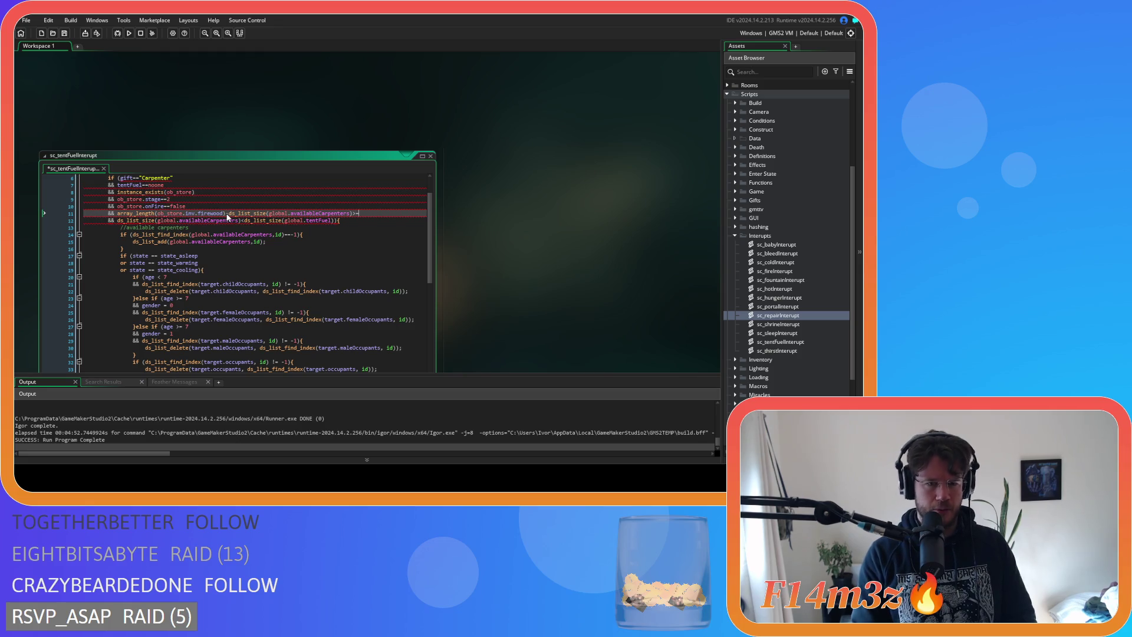
type("ds_lo")
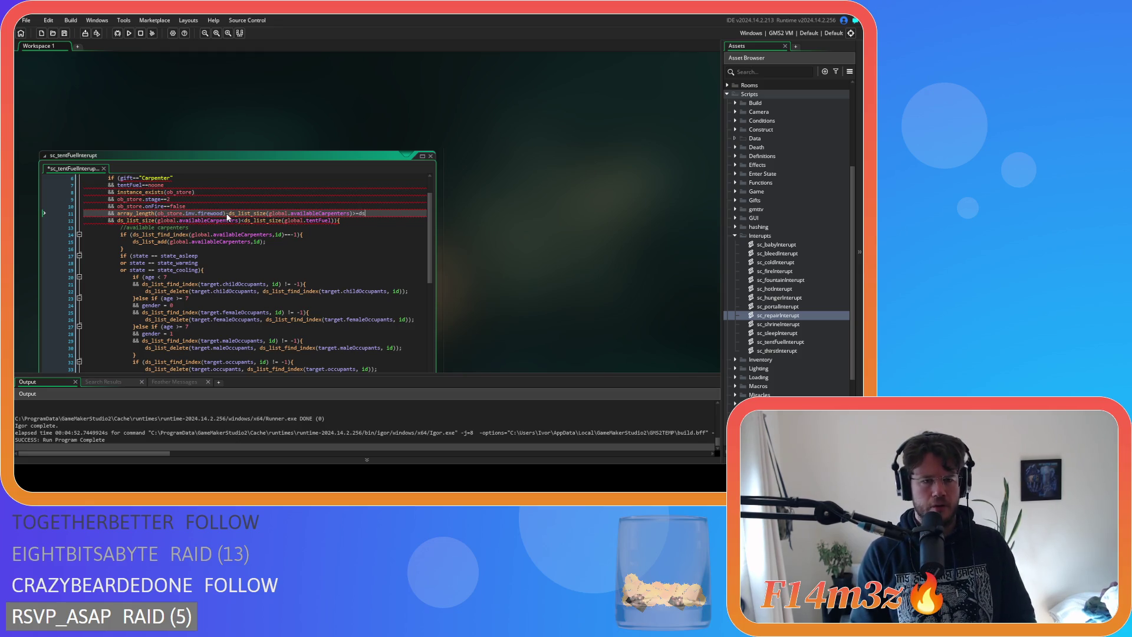
key("BackSpace")
type("ist_ssize")
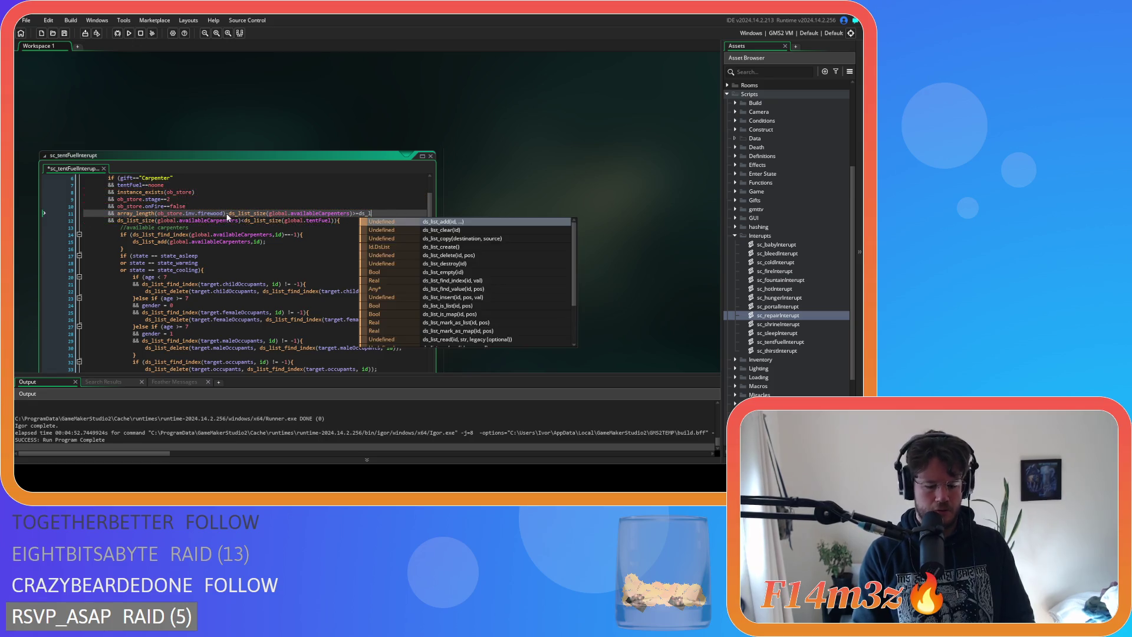
key("BackSpace")
key("BackSpace")
key("BackSpace")
type("ize")
key("Return")
type("global.tent")
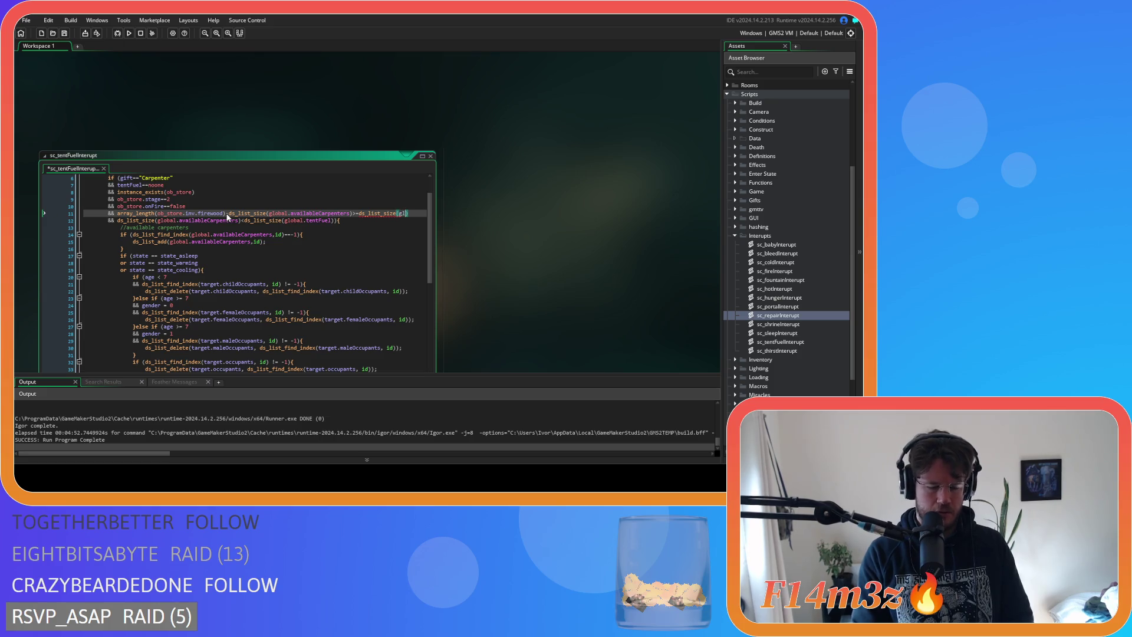
key("Return")
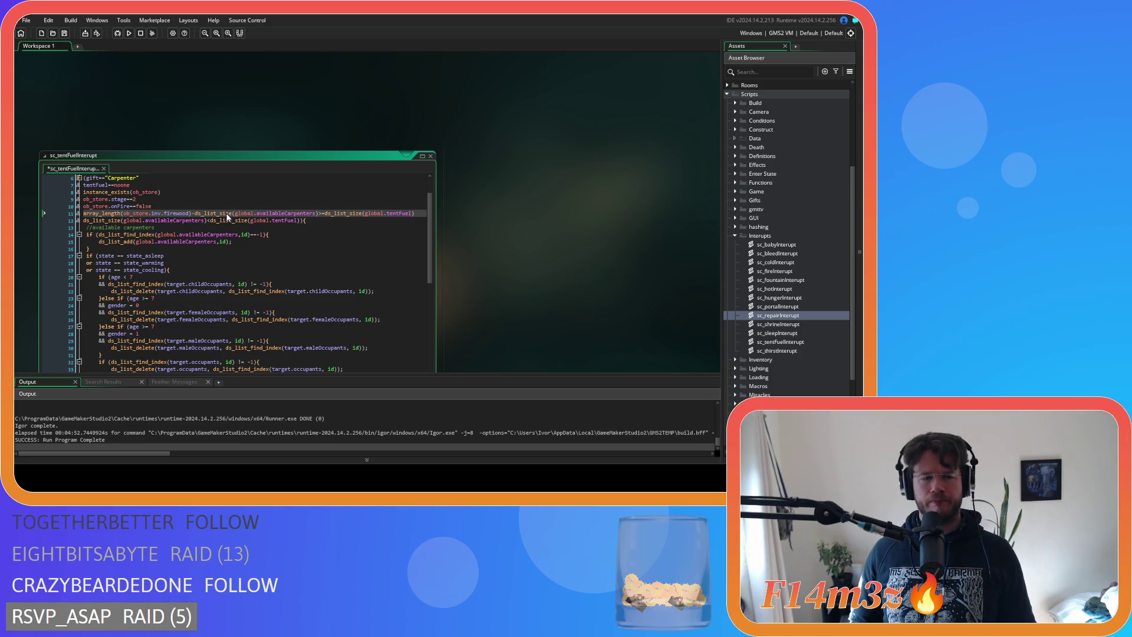
Replace the list comparisons after the firewood count with >0 and save the script
left_click_drag(414, 213, 193, 216)
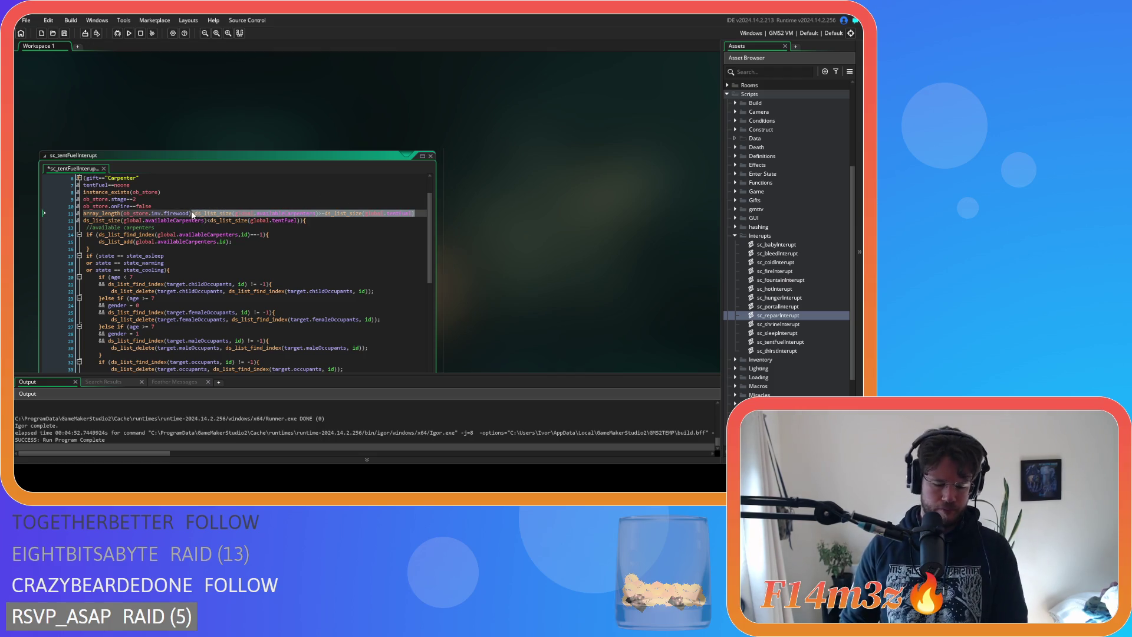
type(">0")
key("ctrl+s")
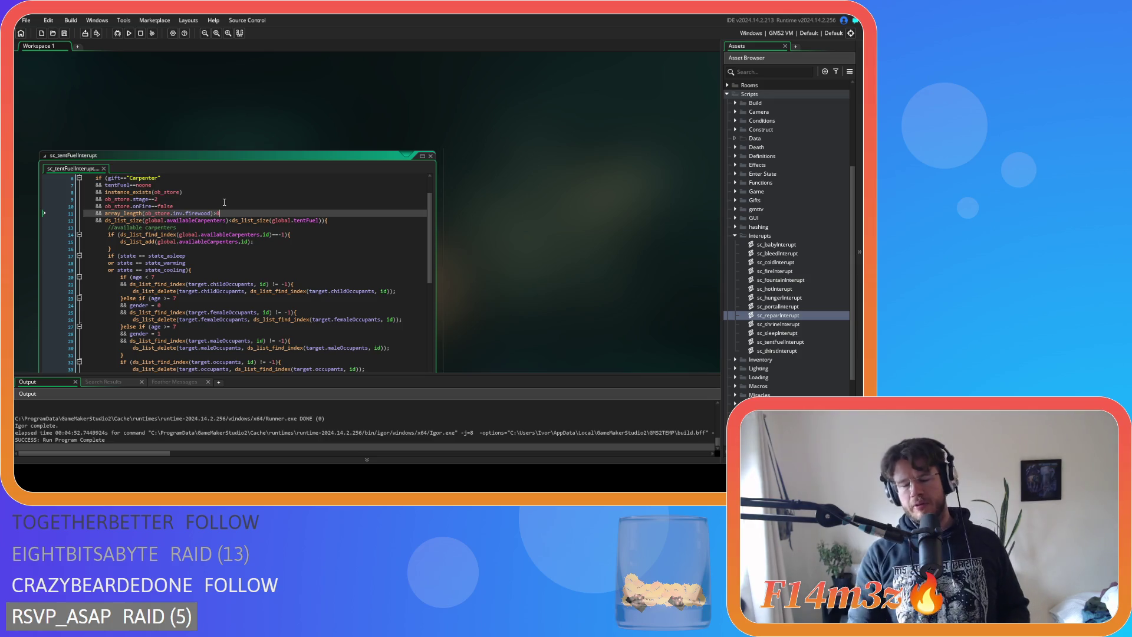
Replace the 0 with ds_list_size(global.availableCarpenters) copied from line 12
key("BackSpace")
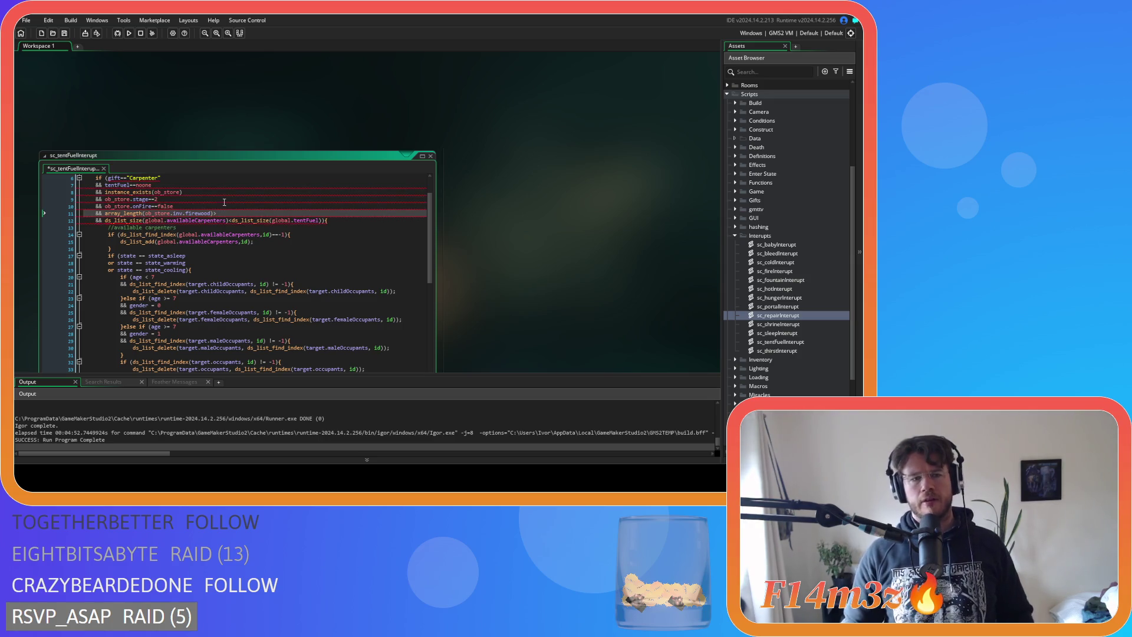
left_click_drag(229, 221, 106, 222)
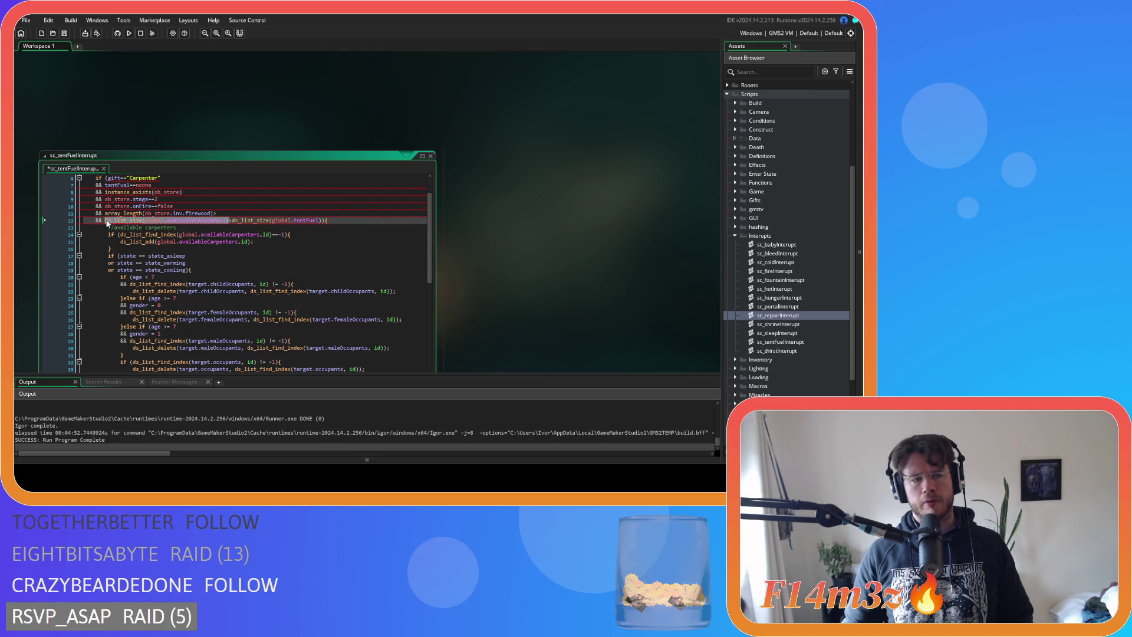
key("ctrl+c")
left_click(282, 213)
key("ctrl+v")
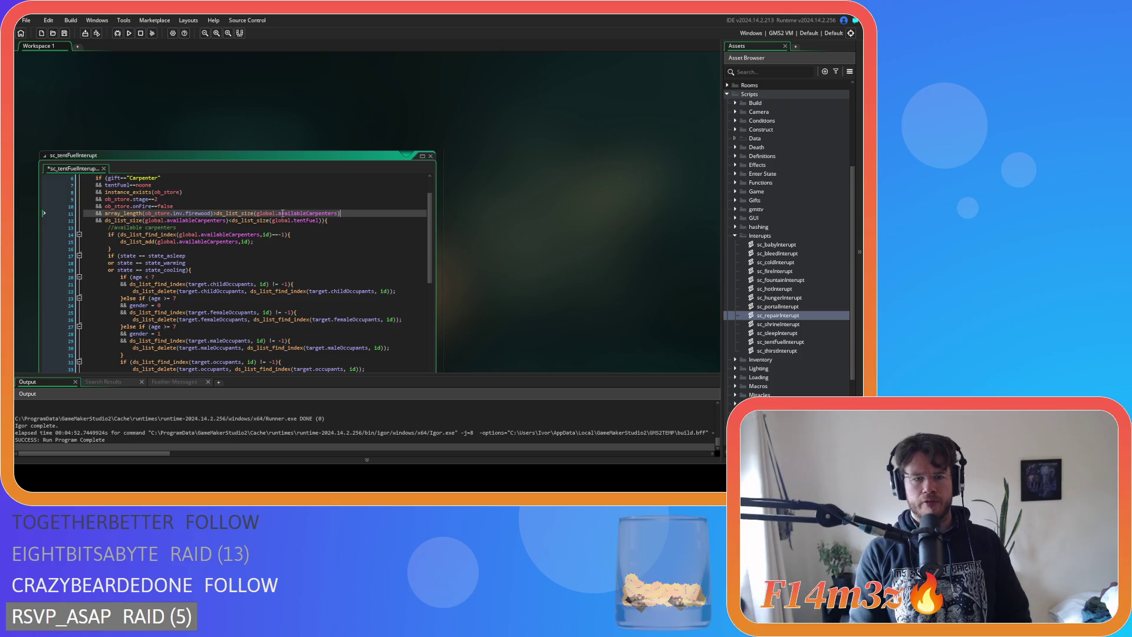
Add +ds_list_size(global.carpentersFuelingTents) after the availableCarpenters size on line 11
type("+carpe")
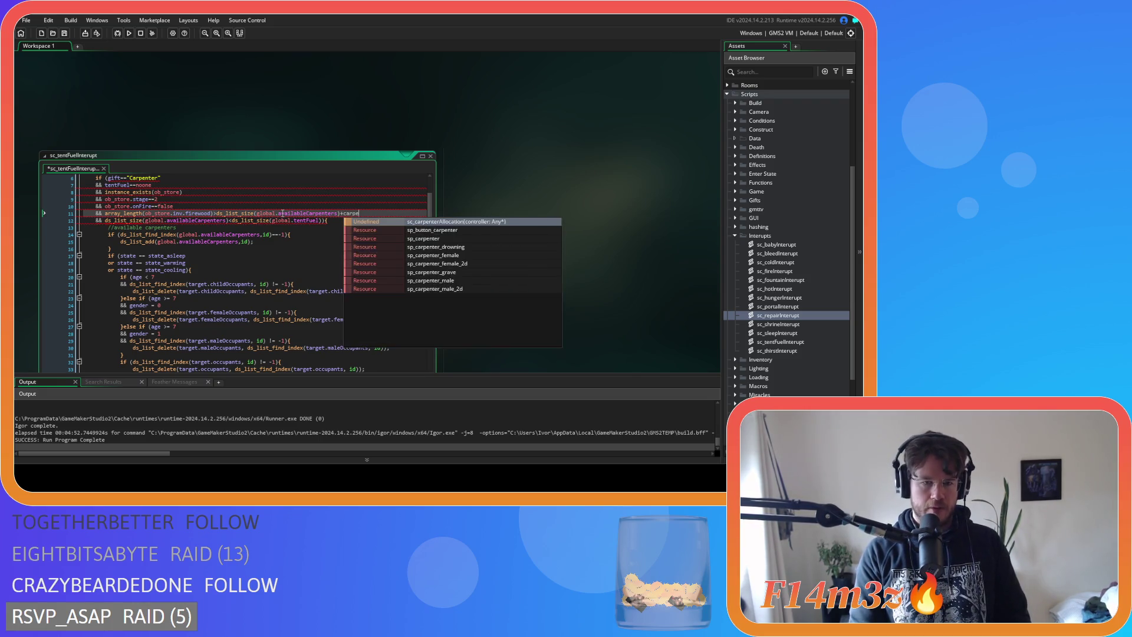
key("BackSpace")
type("ds_list")
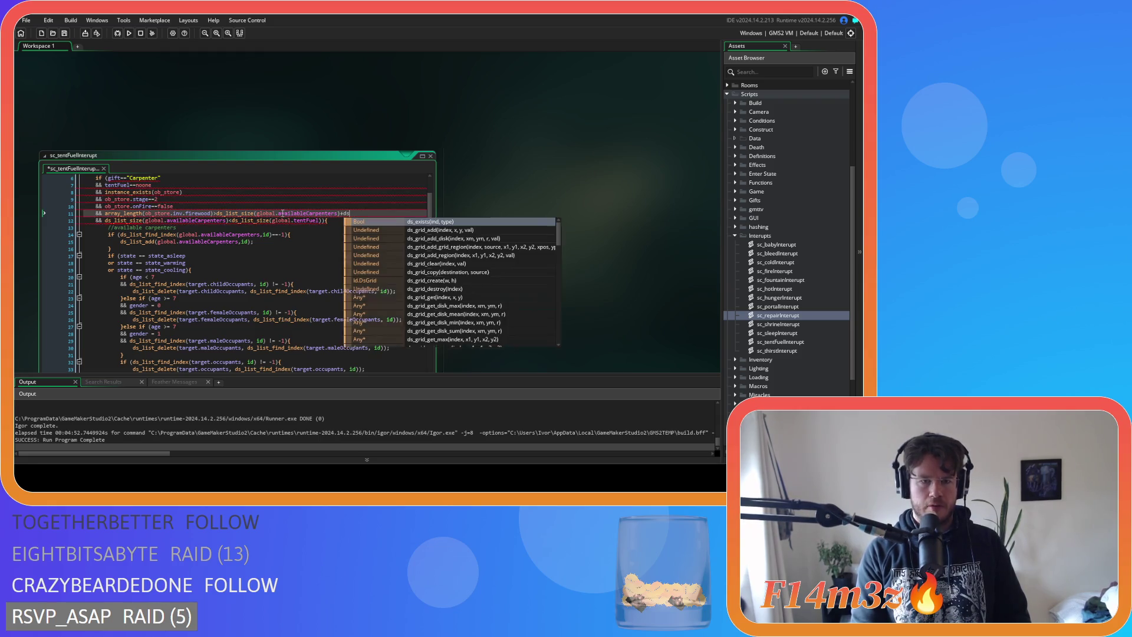
type("_z")
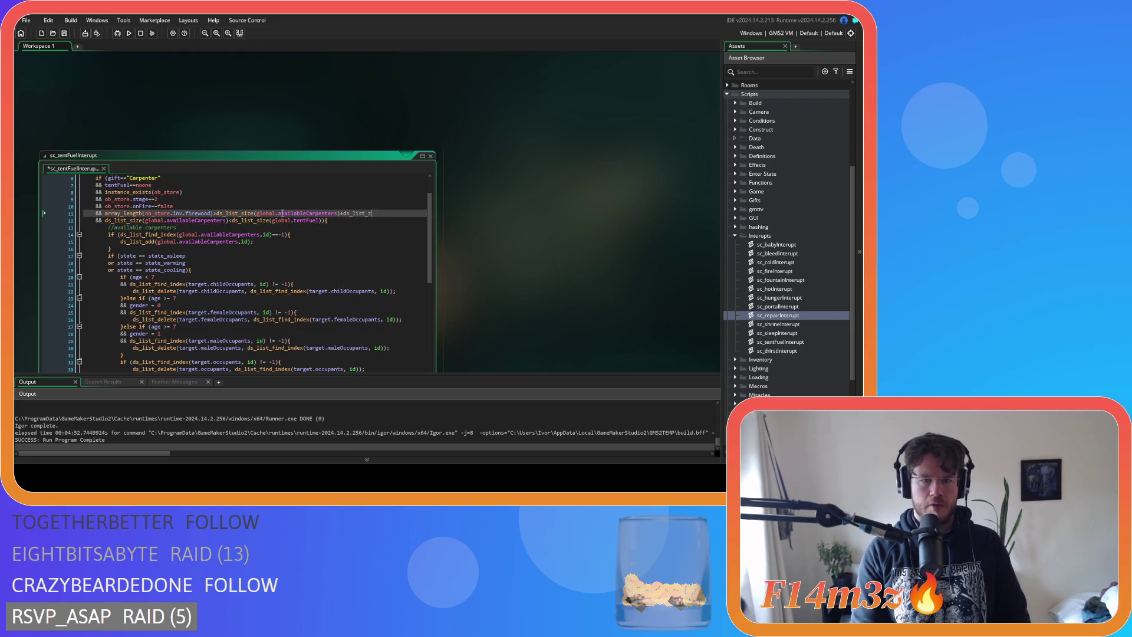
type("ize")
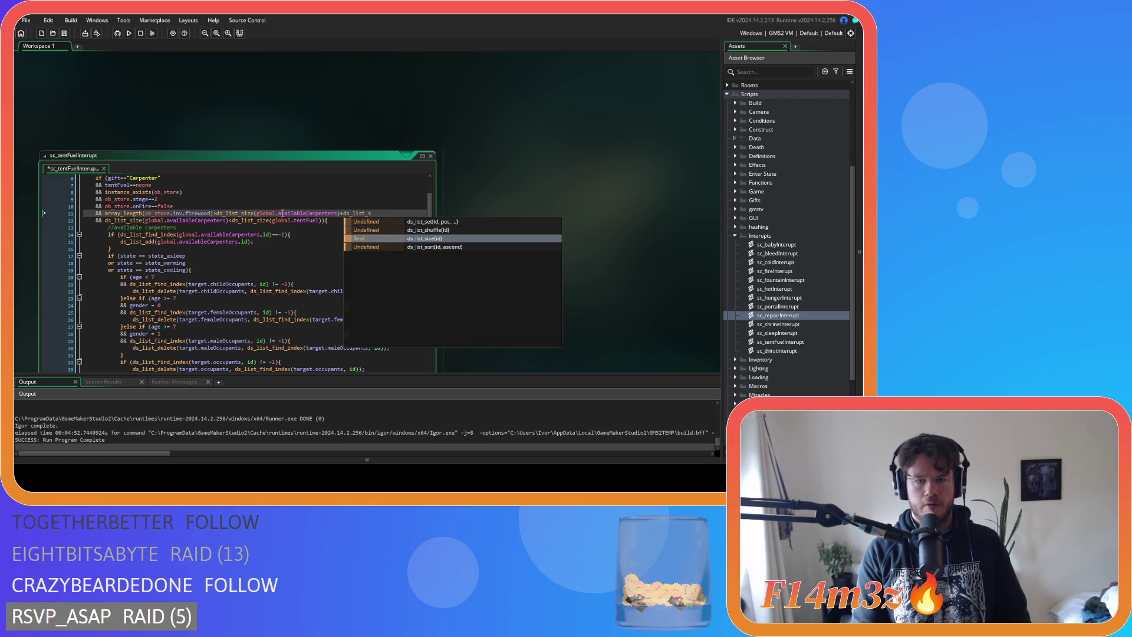
key("Return")
type("global.carp")
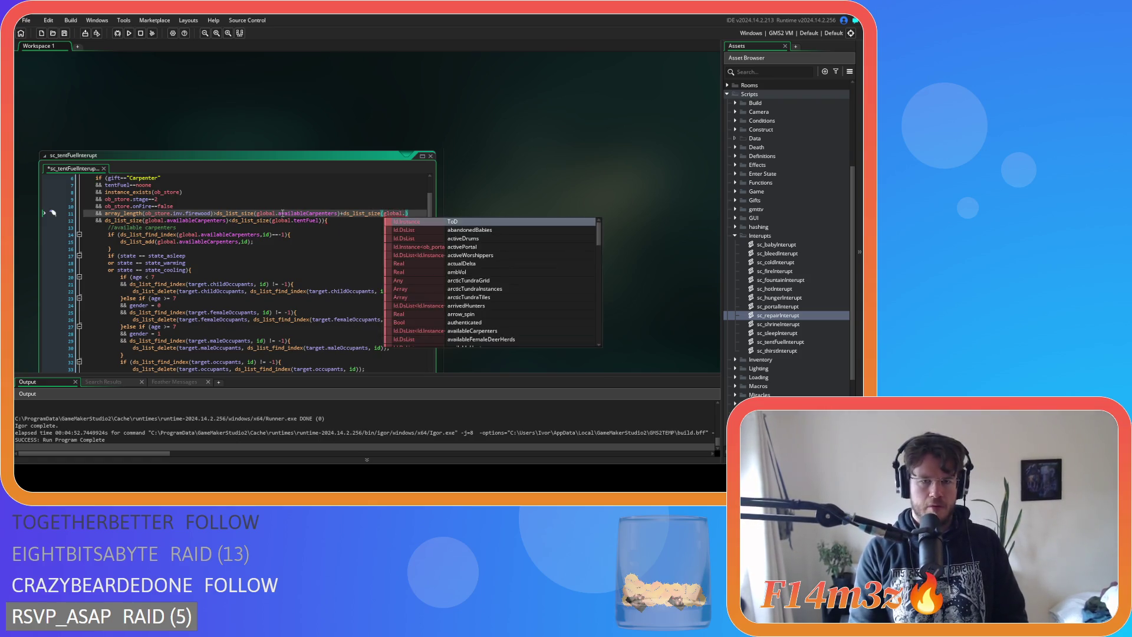
type("entersFuelingTents")
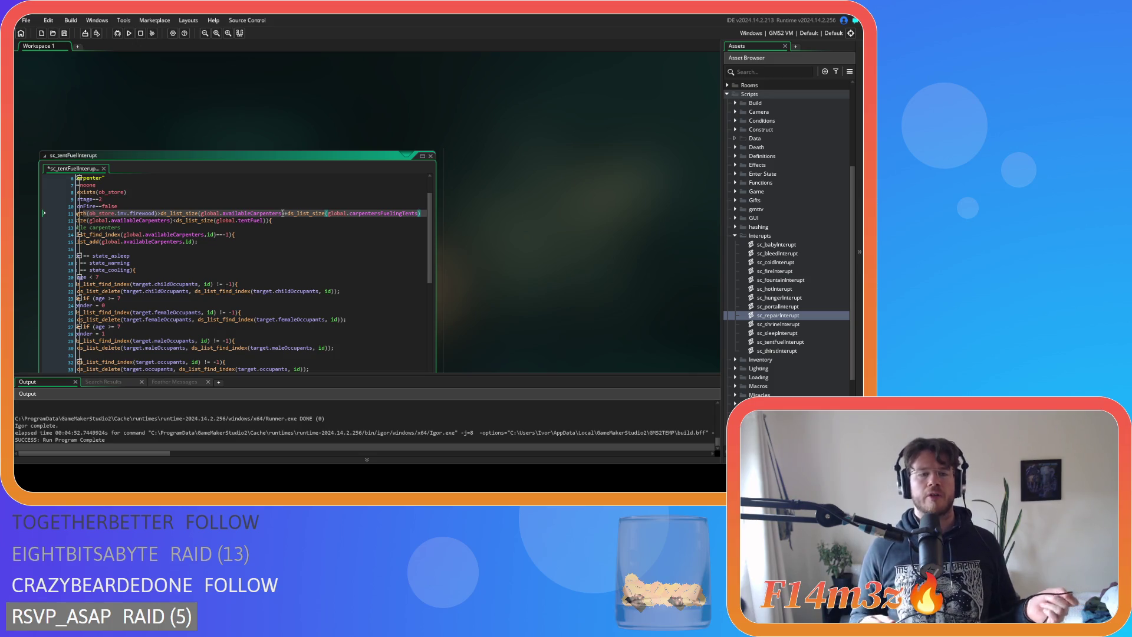
mouse_move(283, 213)
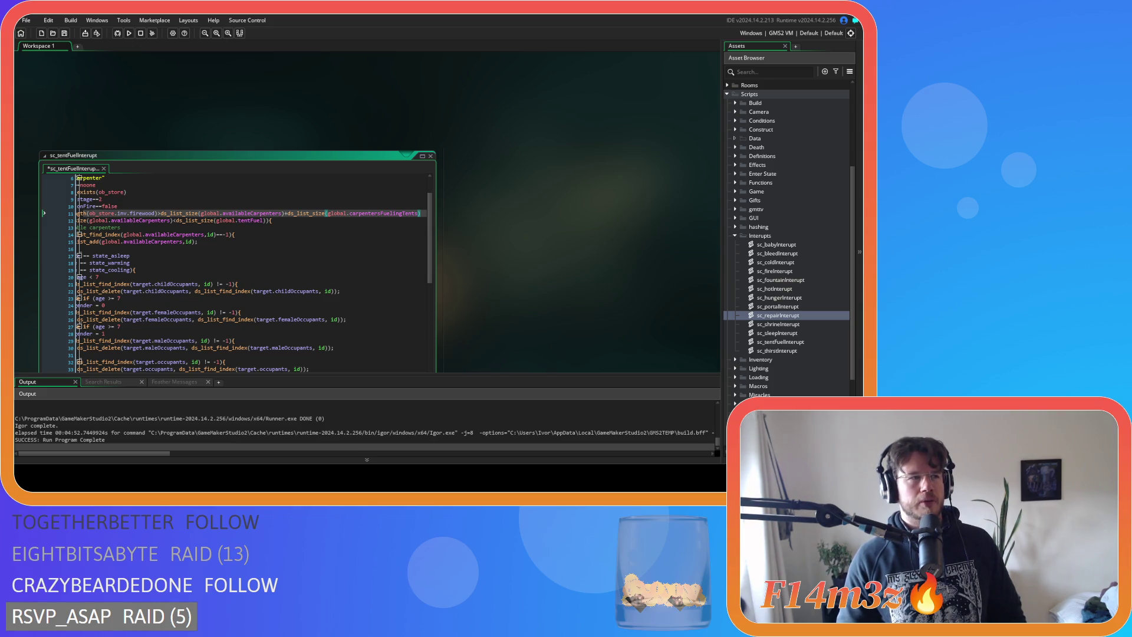
mouse_move(106, 213)
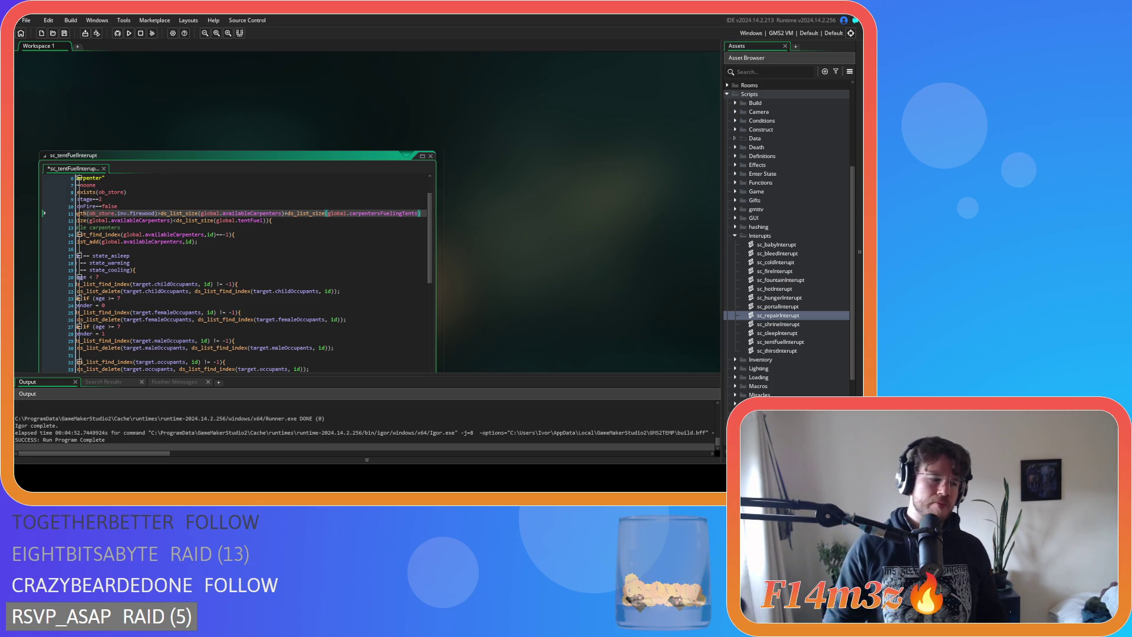
scroll(787, 236, "up", 5)
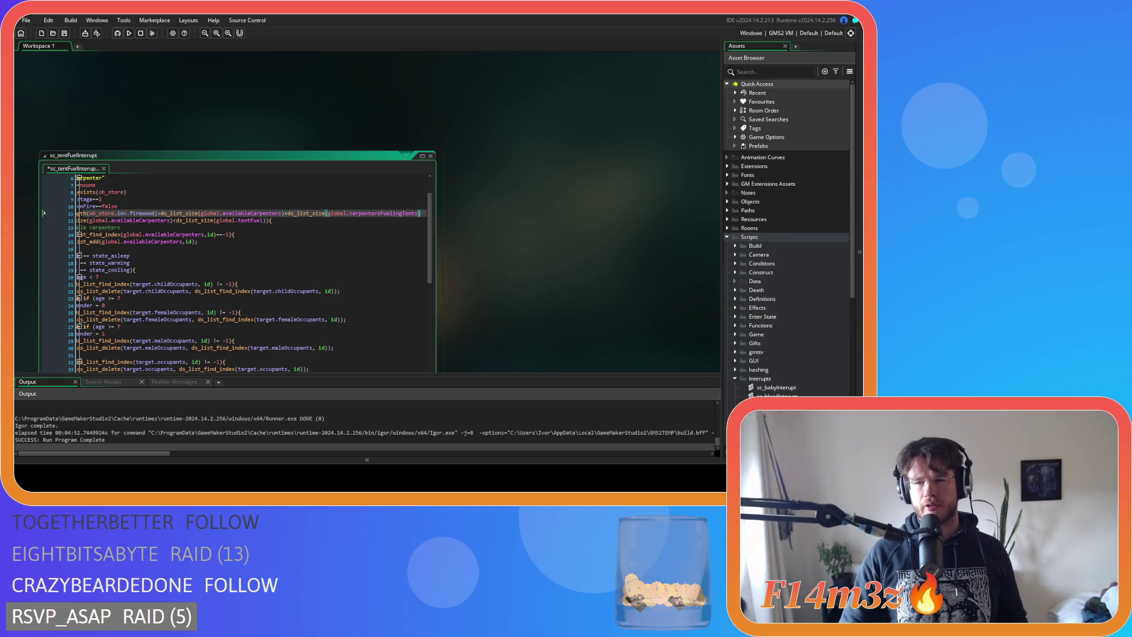
Expand Objects > Animal > Human, open ob_human and show its Step event
left_click(727, 201)
left_click(735, 210)
left_click(743, 219)
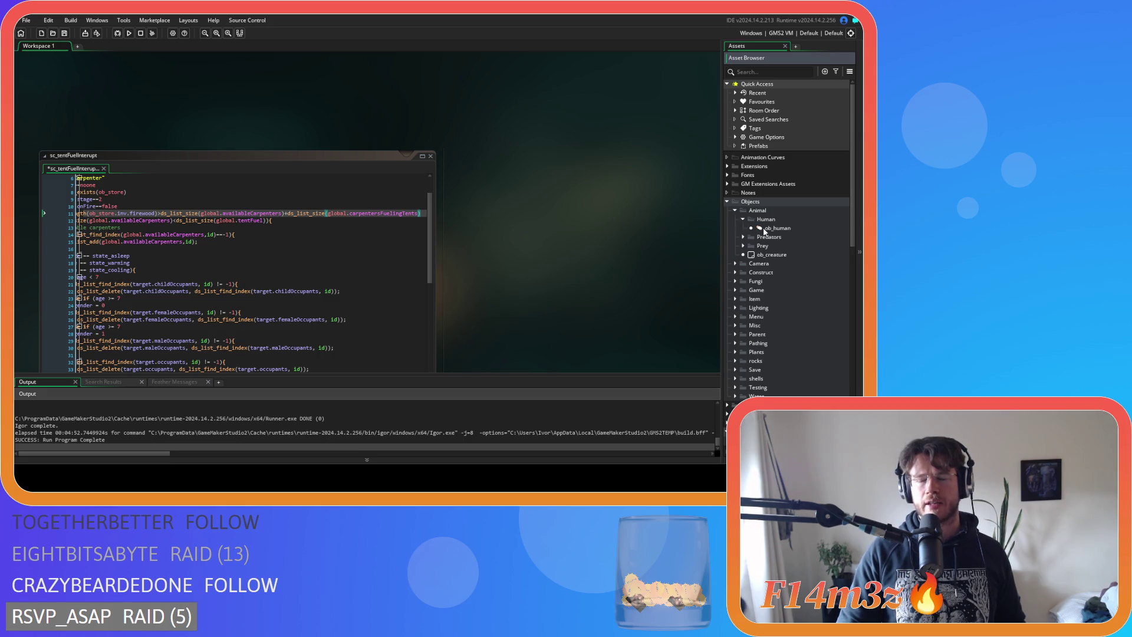
double_click(764, 229)
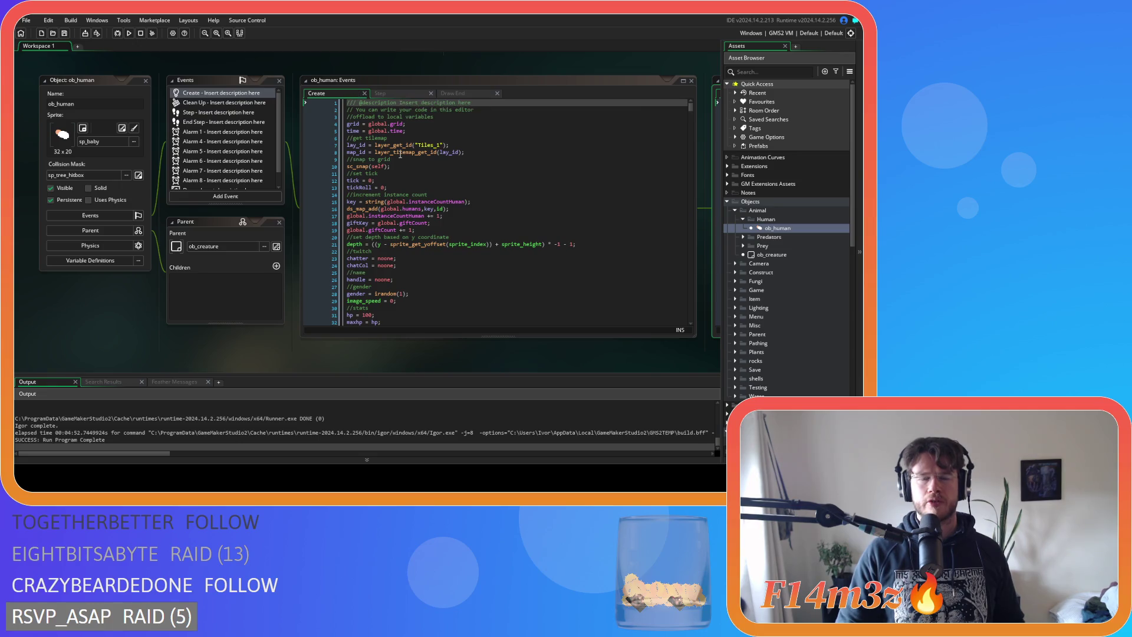
left_click(394, 94)
Scroll to the tent fuel block and select the tentFuel = noone line
mouse_move(690, 108)
left_mouse_down()
mouse_move(684, 257)
mouse_move(674, 238)
mouse_move(672, 272)
left_mouse_up()
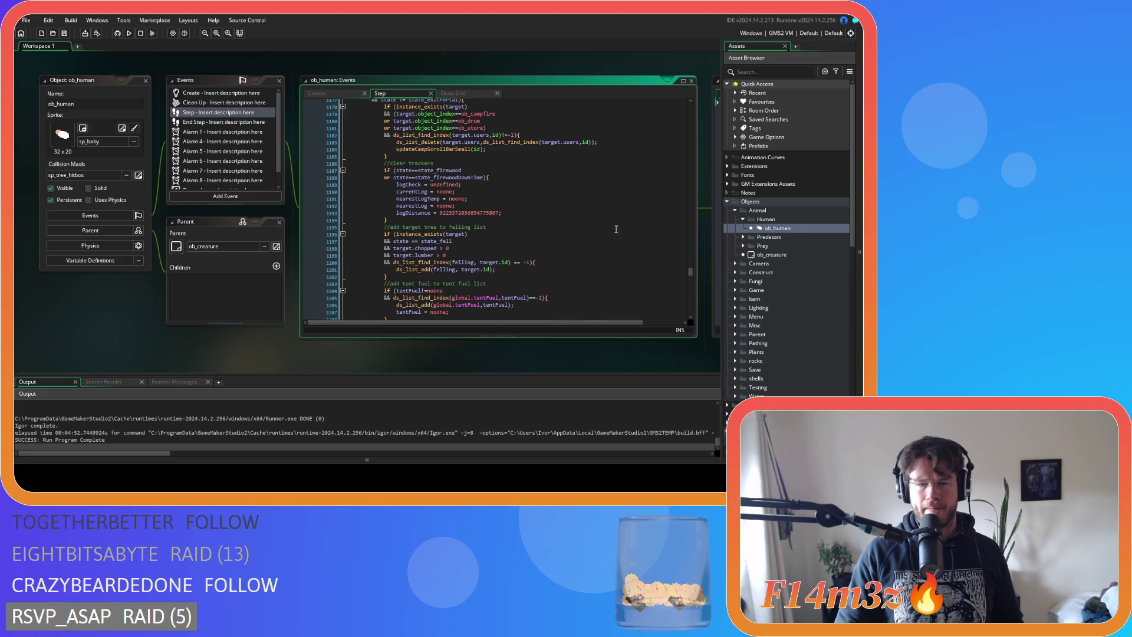
scroll(523, 206, "up", 1)
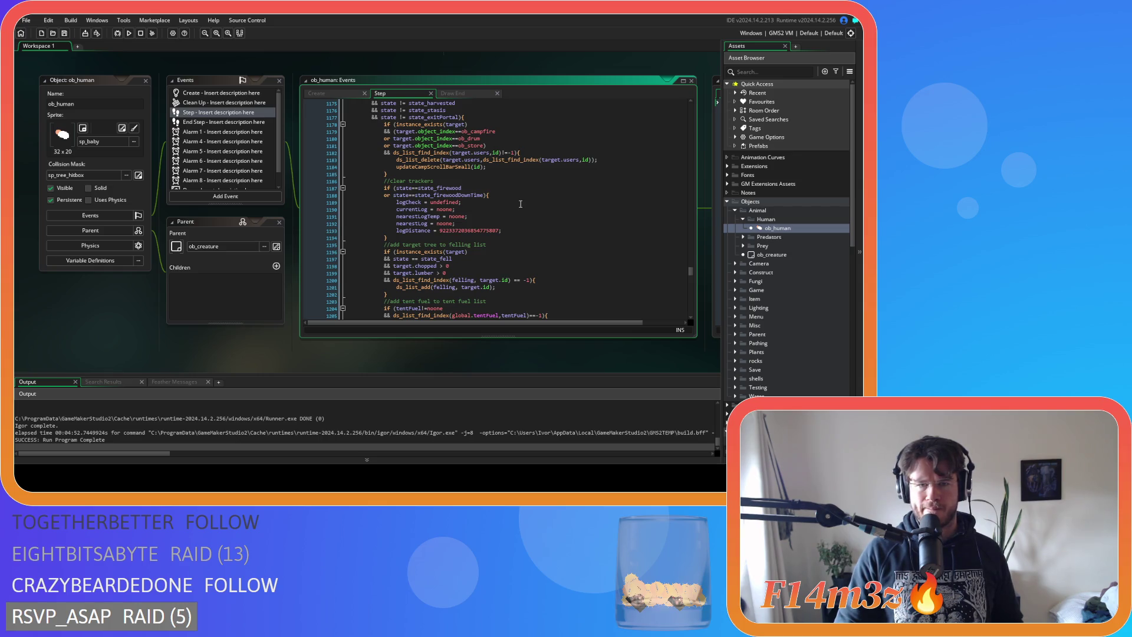
scroll(521, 204, "down", 1)
scroll(520, 204, "down", 3)
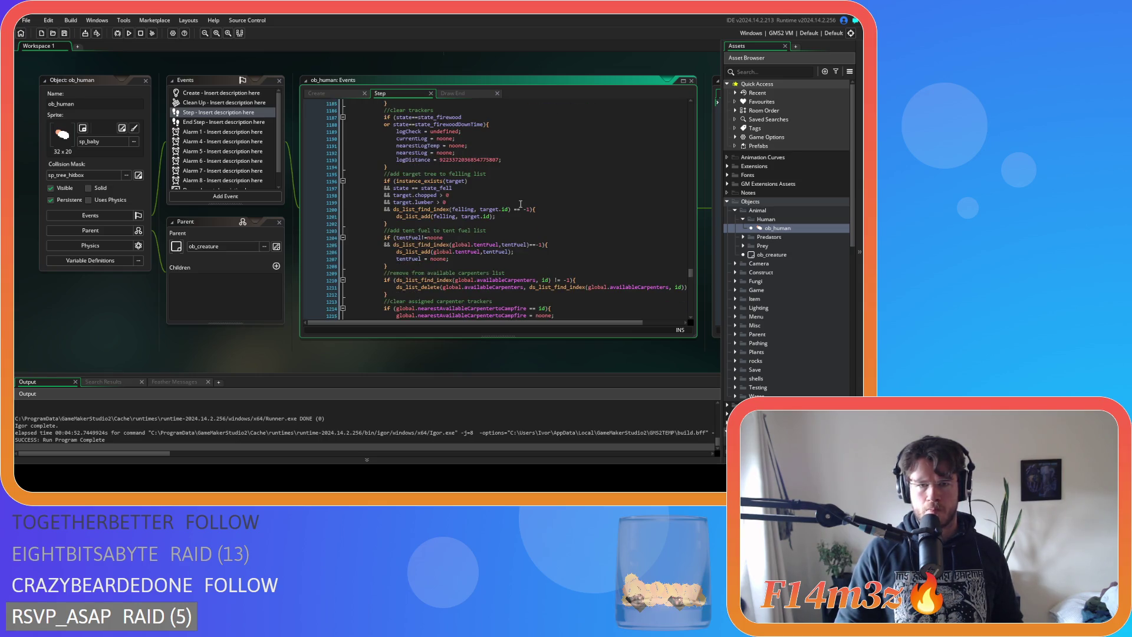
left_click(509, 218)
scroll(509, 220, "down", 2)
left_click(509, 222)
left_click(466, 203)
left_click(434, 231)
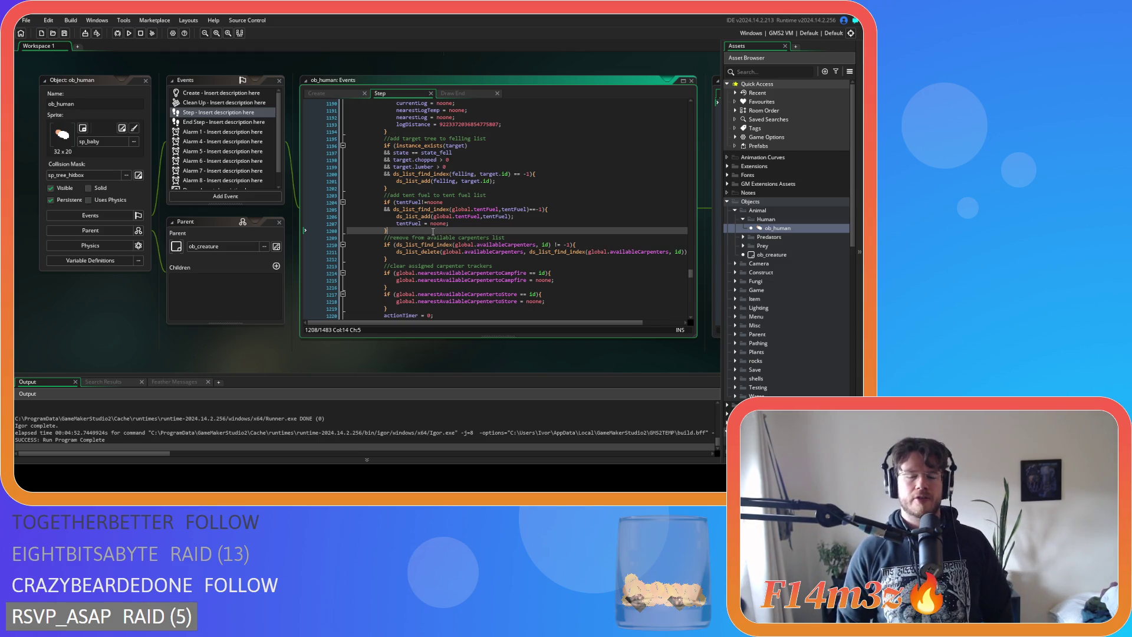
left_click_drag(450, 224, 397, 225)
Search the project for 'tentFuel = noone;' and visit the Create matches at lines 1743, 104 and 5885
key("ctrl+shift+f")
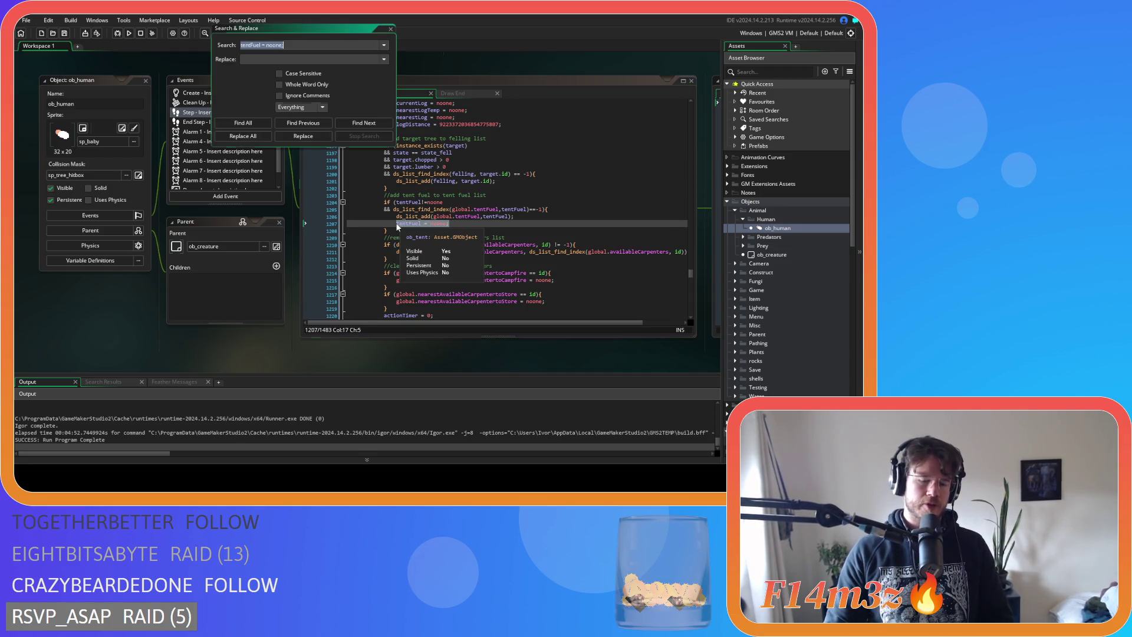
left_click(243, 122)
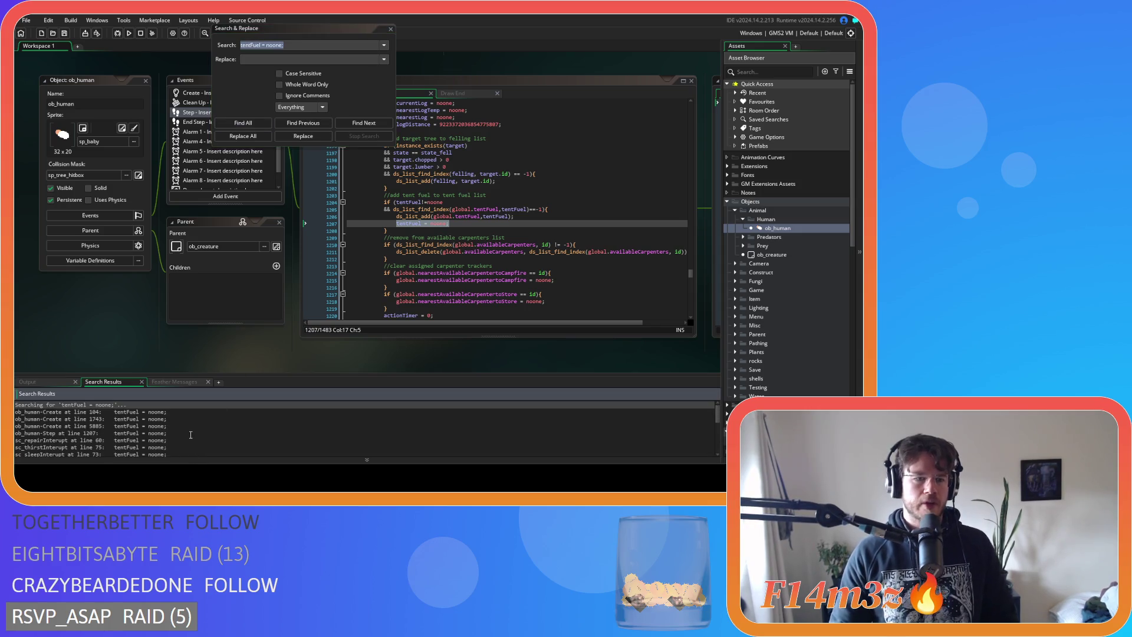
double_click(189, 419)
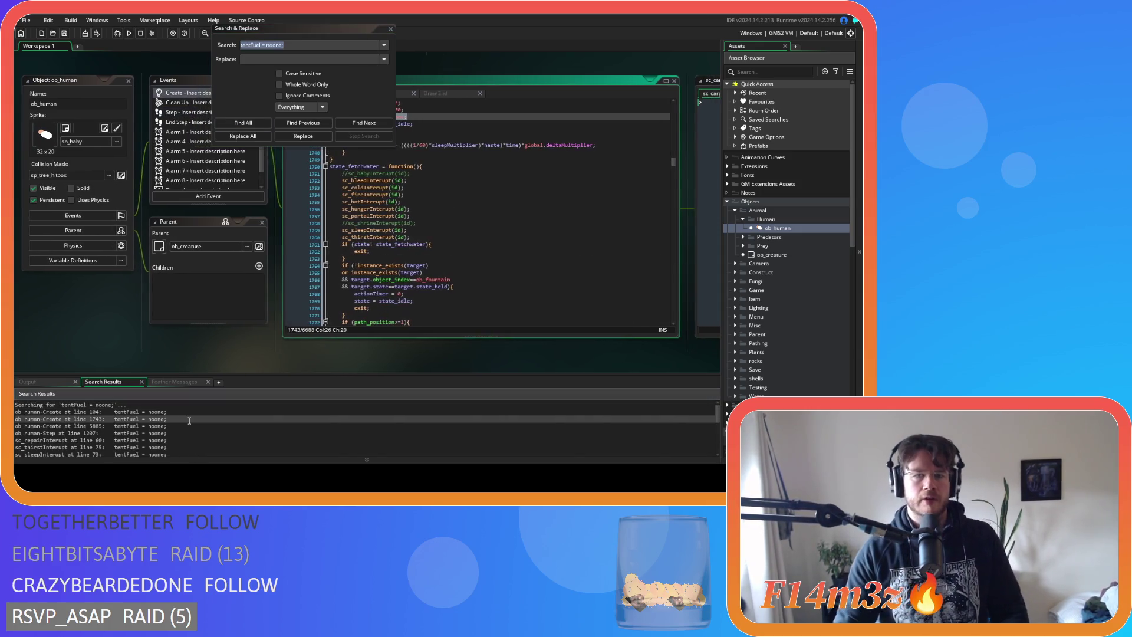
scroll(585, 288, "up", 14)
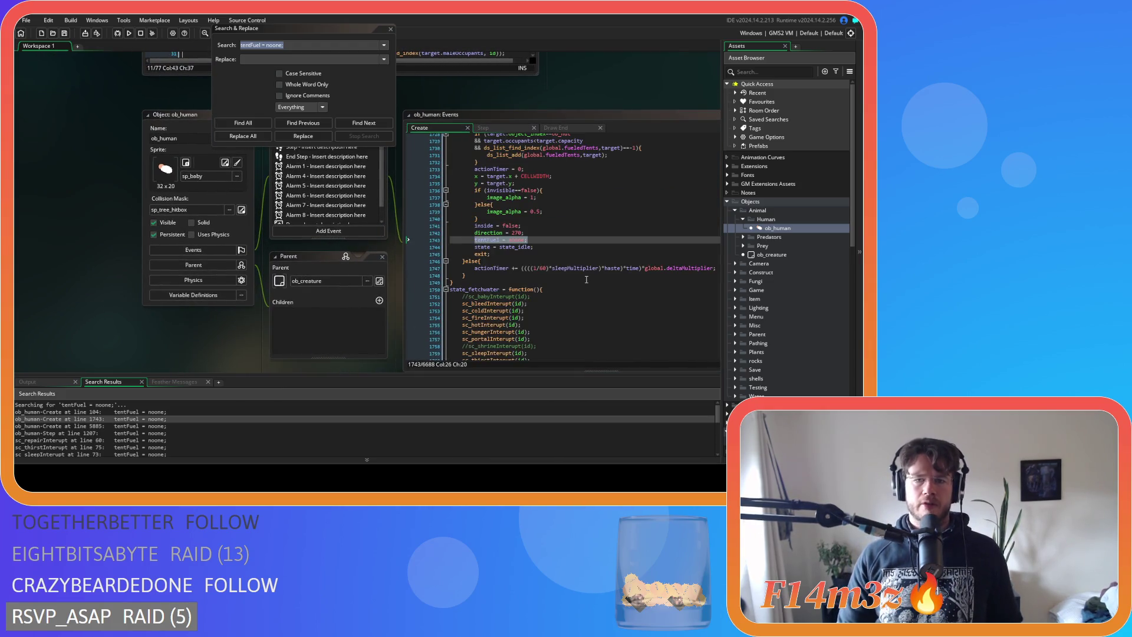
scroll(585, 287, "down", 8)
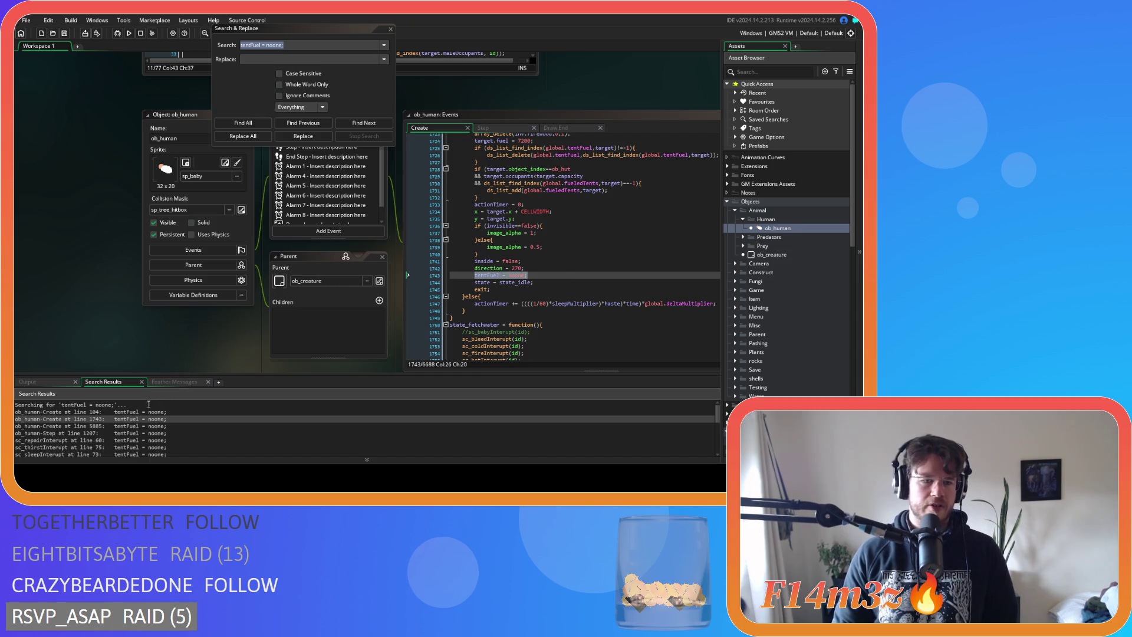
double_click(118, 411)
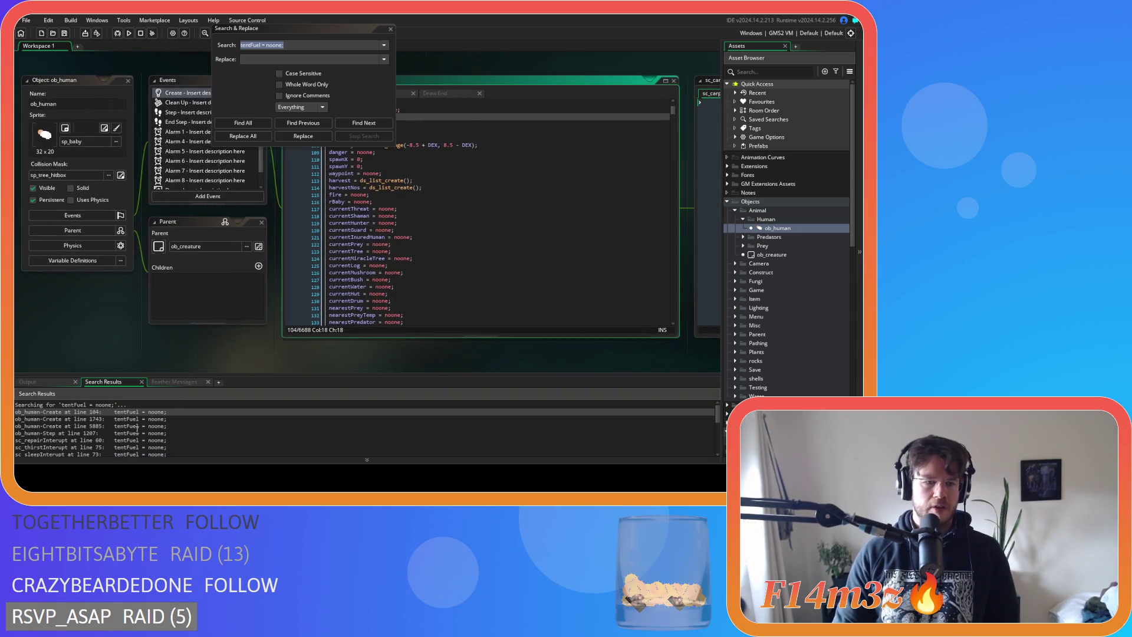
double_click(134, 426)
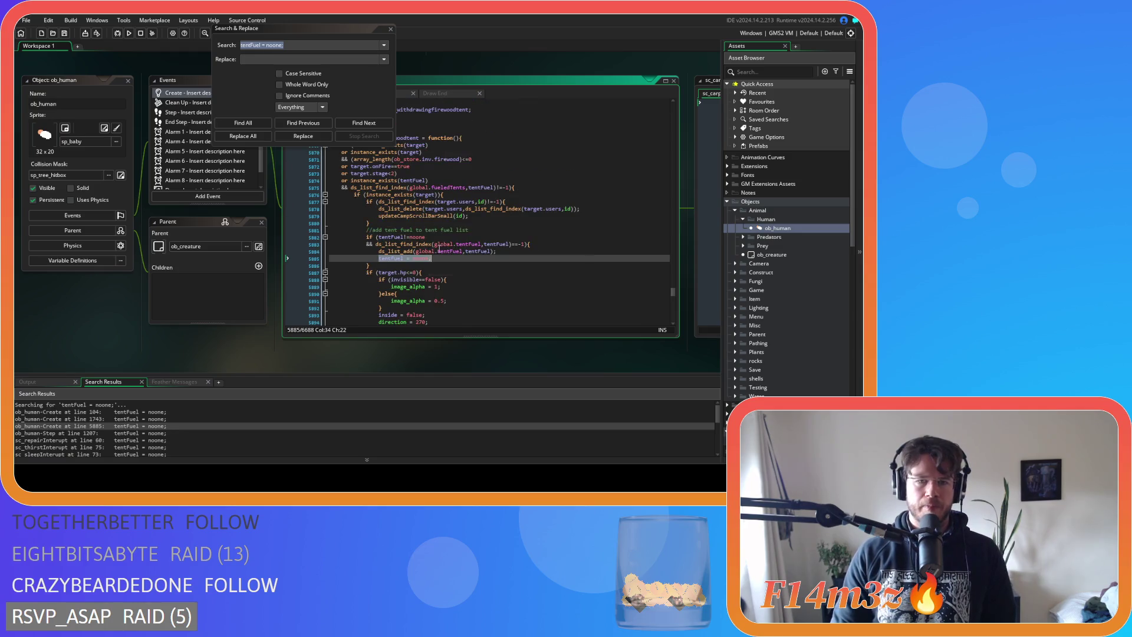
Move the search window aside, revisit the line 1743 match, and open sc_portalInterupt
scroll(501, 252, "up", 1)
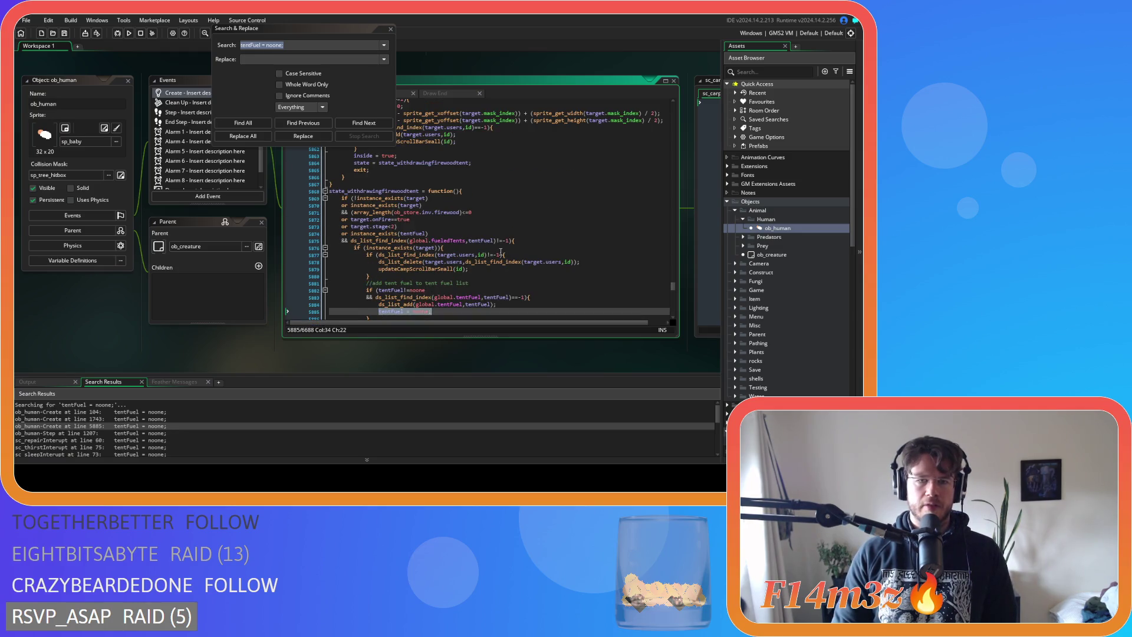
scroll(500, 251, "down", 2)
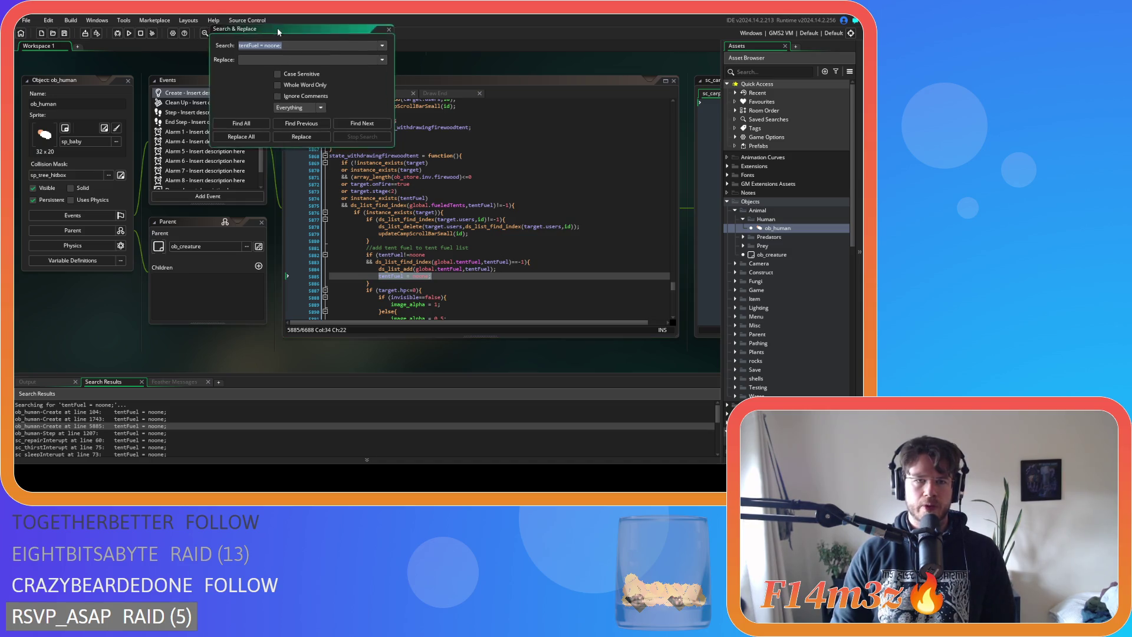
left_click_drag(281, 28, 133, 33)
scroll(439, 219, "down", 6)
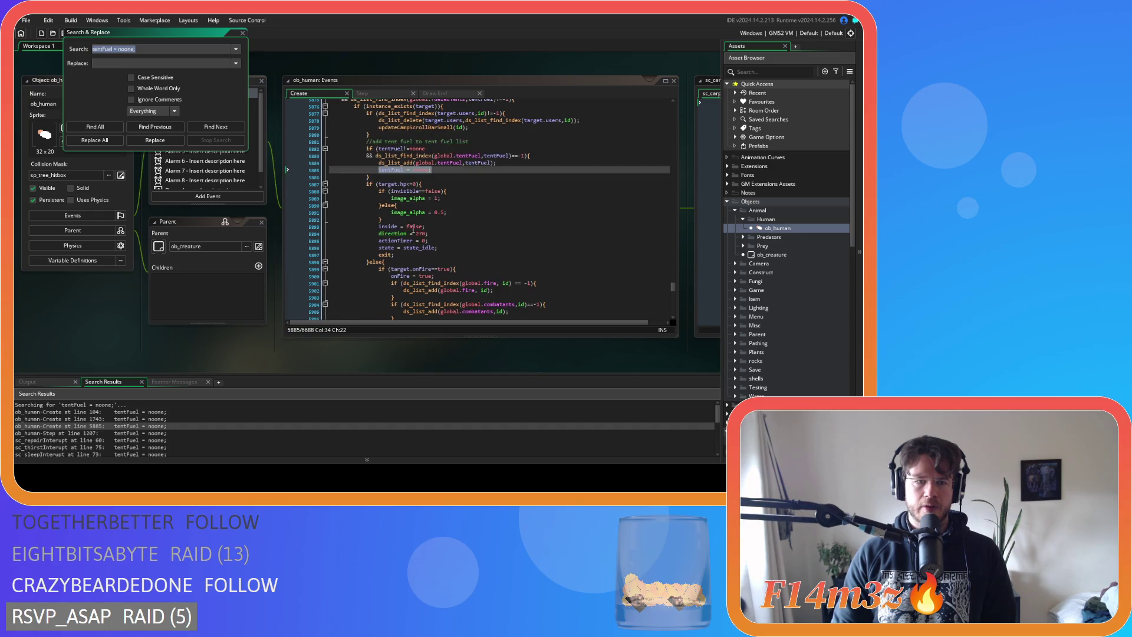
double_click(161, 419)
scroll(436, 255, "up", 12)
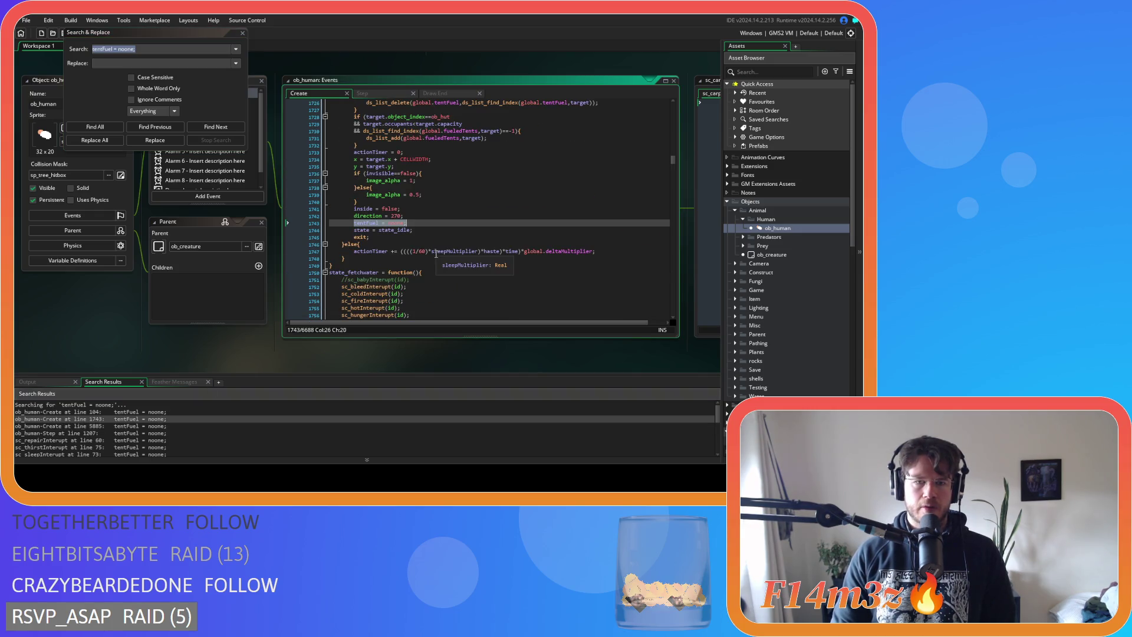
scroll(436, 254, "up", 7)
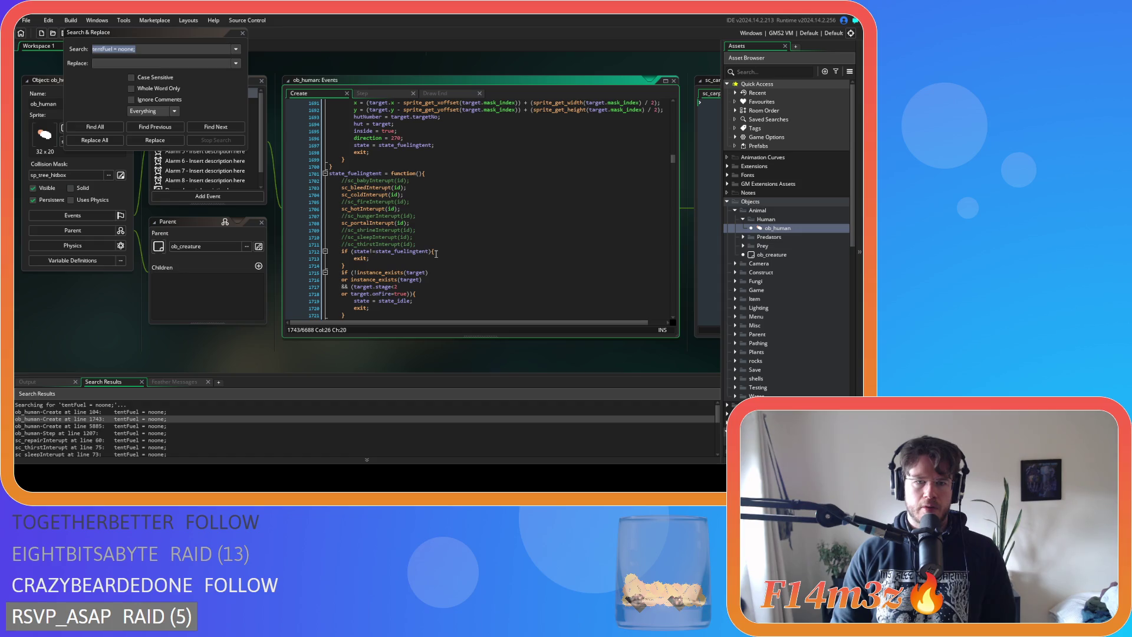
scroll(436, 254, "down", 3)
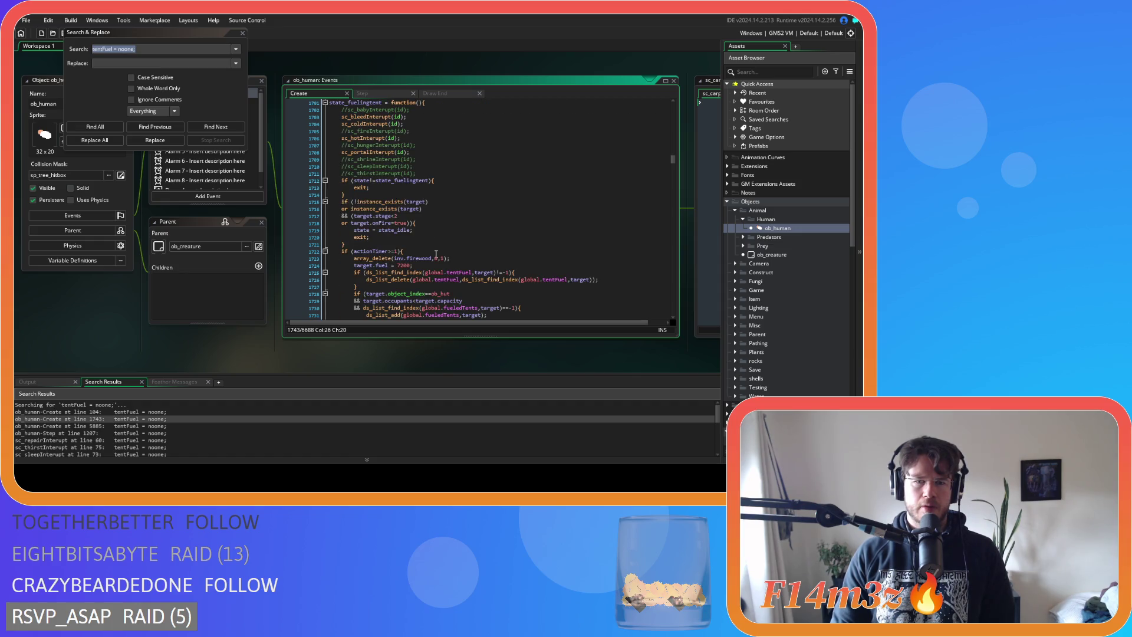
scroll(436, 254, "up", 1)
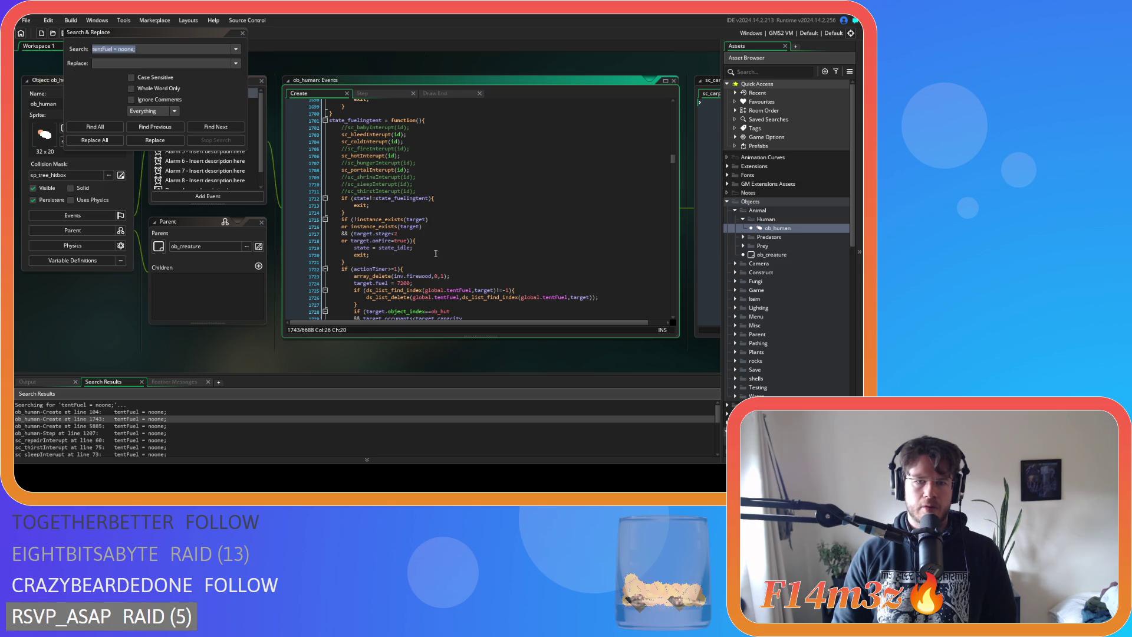
middle_click(374, 170)
Close the sc_portalInterupt and sc_carpenterAllocation script tabs
mouse_move(705, 132)
left_mouse_down()
mouse_move(706, 292)
mouse_move(689, 184)
mouse_move(688, 225)
left_mouse_up()
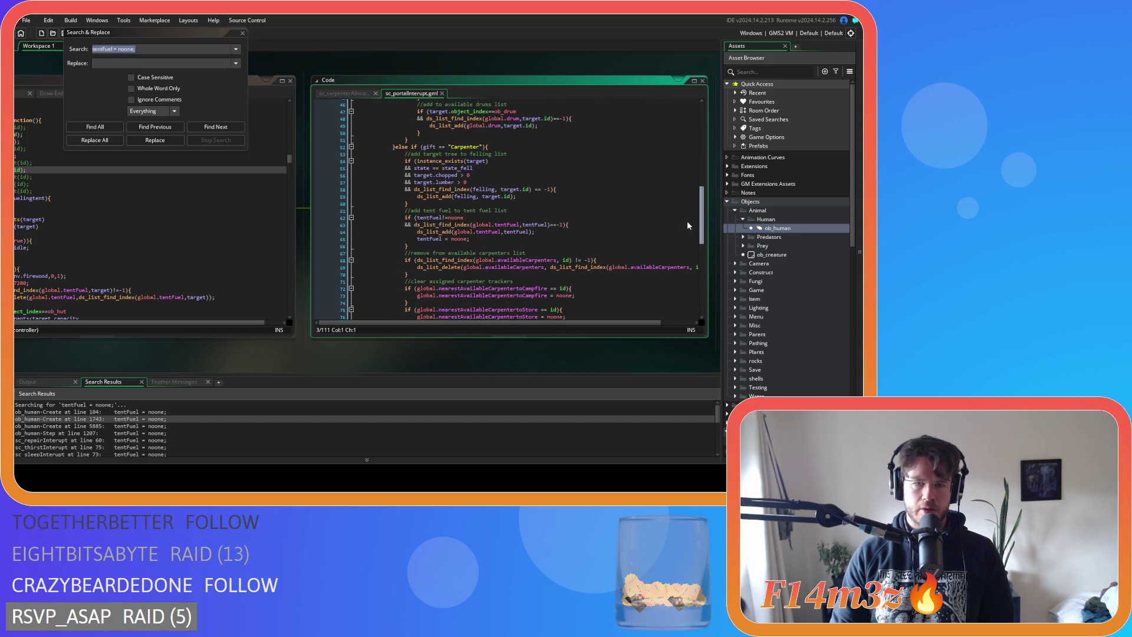
left_click(442, 92)
left_click(375, 93)
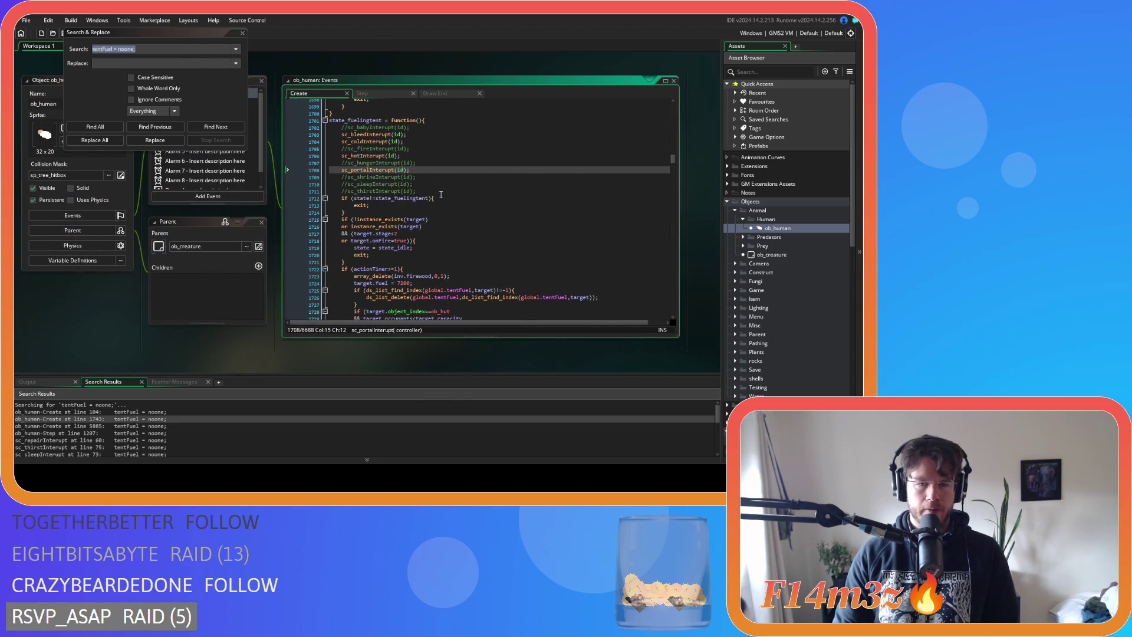
mouse_move(406, 215)
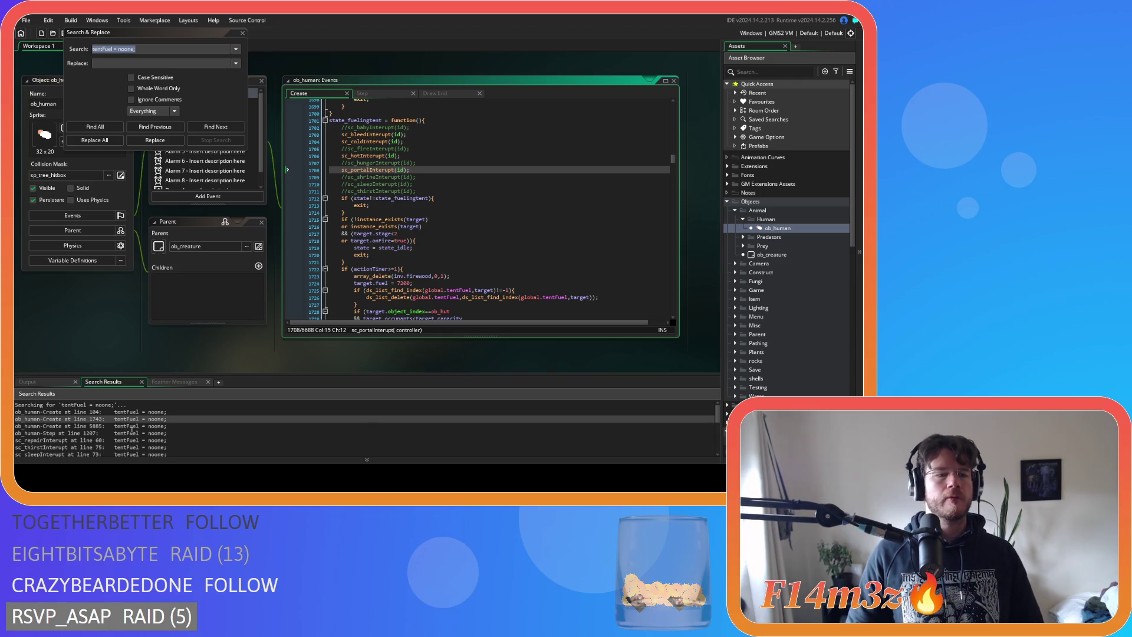
Jump to ob_human's Step match at line 1207 and review the sc_miracleFire and sc_deathHuman matches
double_click(126, 433)
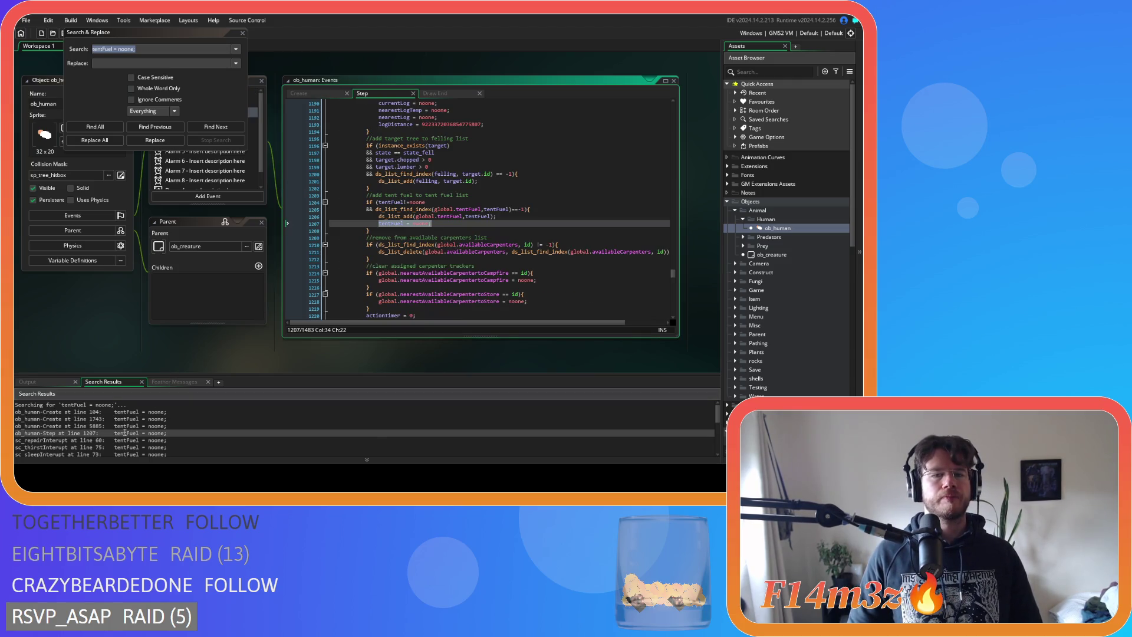
scroll(464, 285, "up", 9)
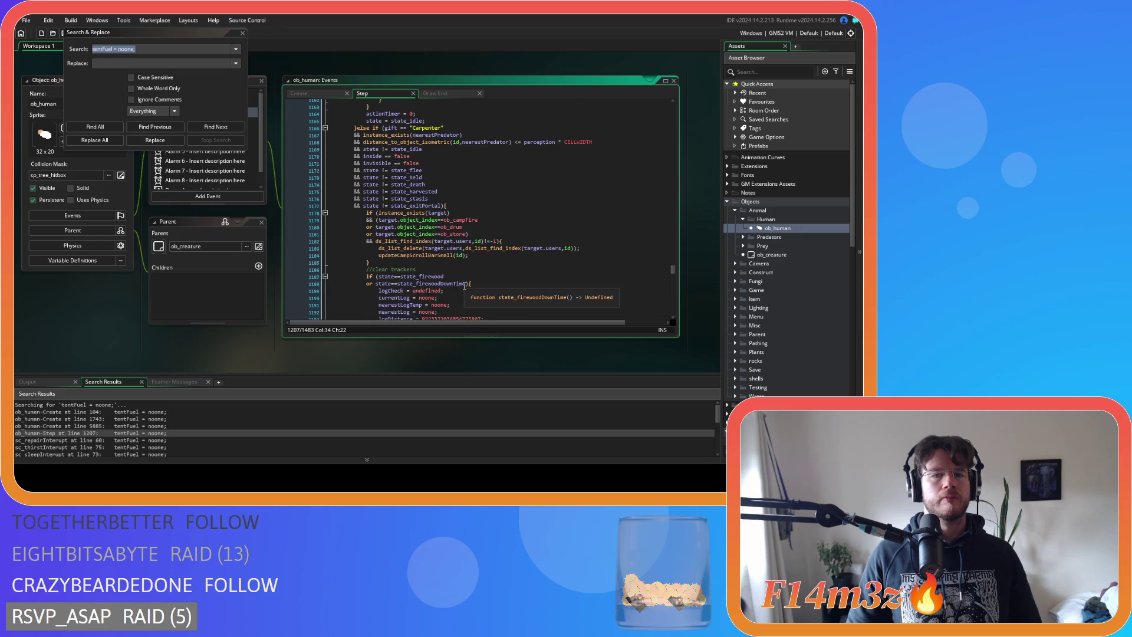
scroll(465, 285, "down", 7)
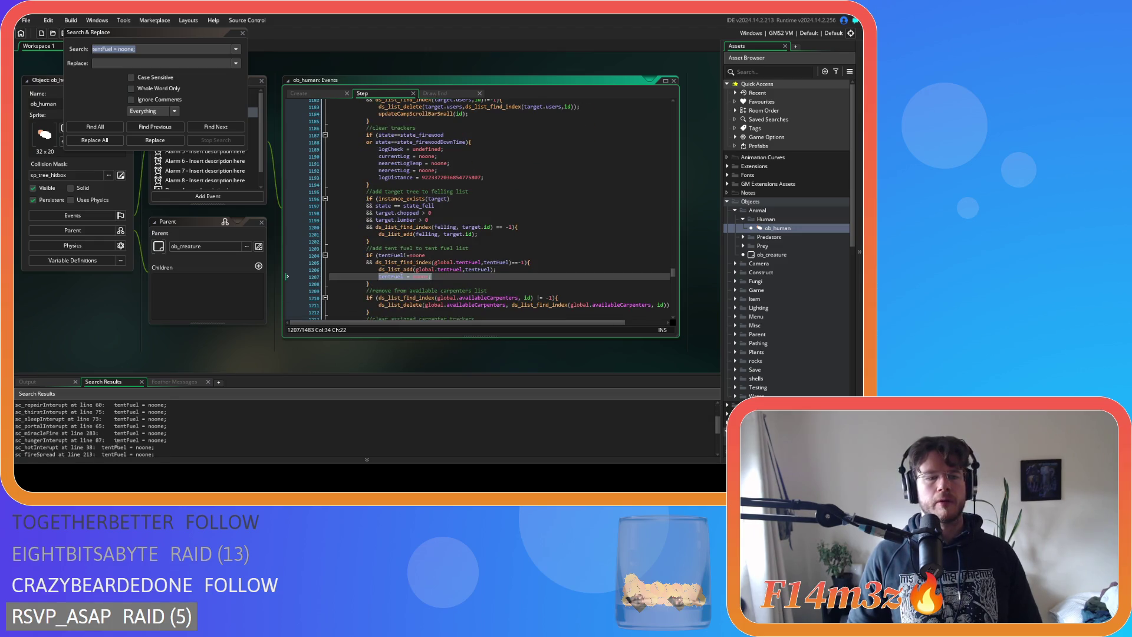
scroll(114, 437, "down", 1)
scroll(112, 432, "down", 1)
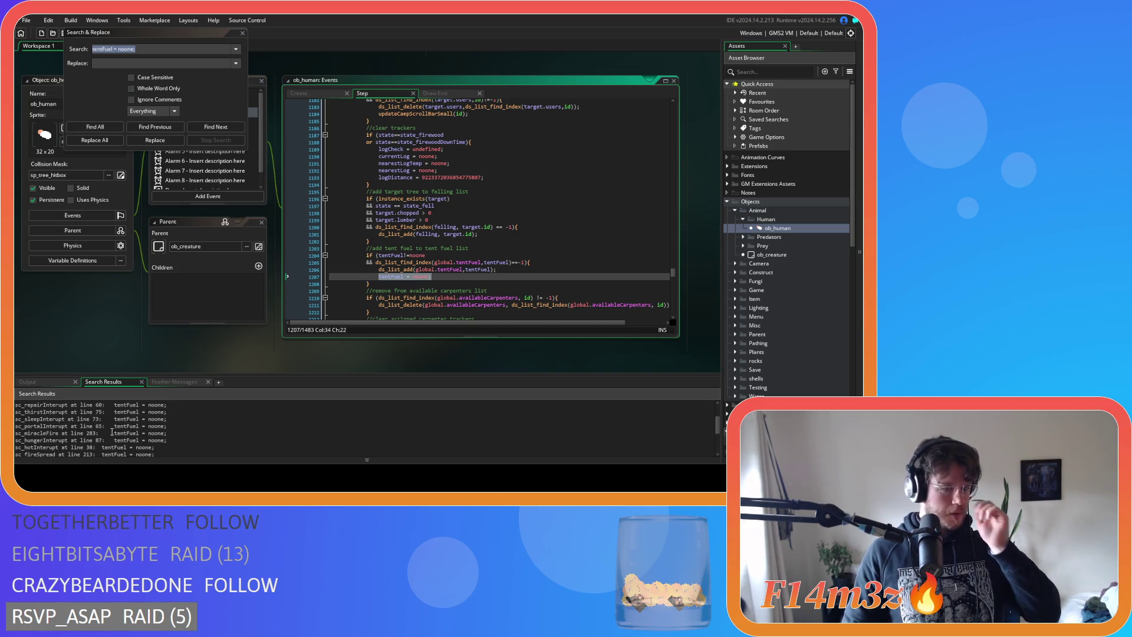
left_click(115, 433)
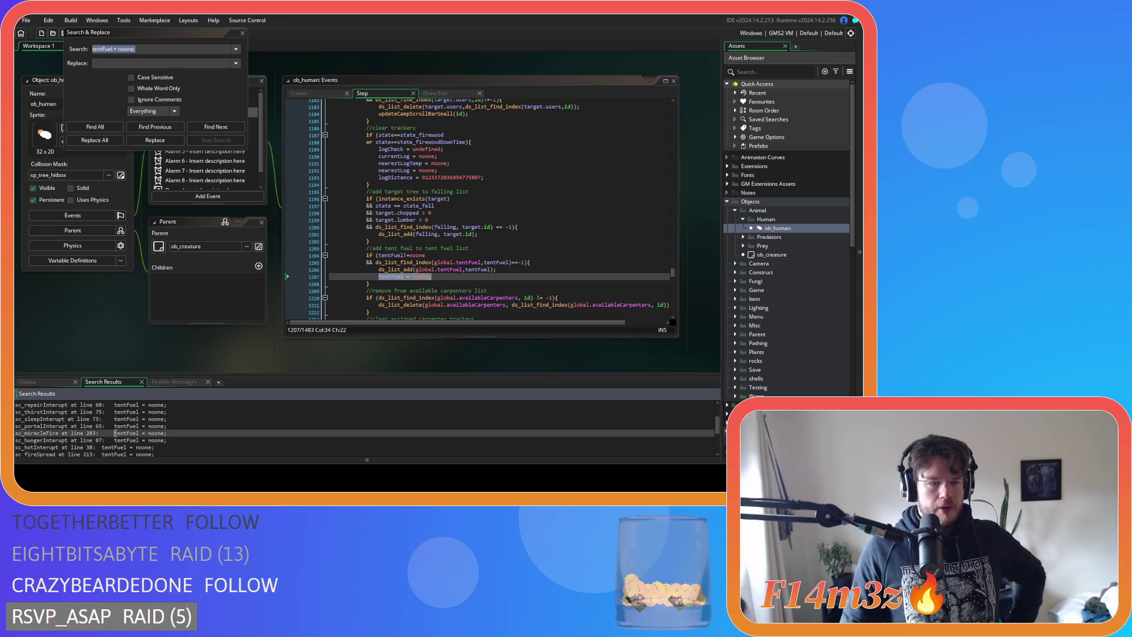
scroll(115, 433, "down", 1)
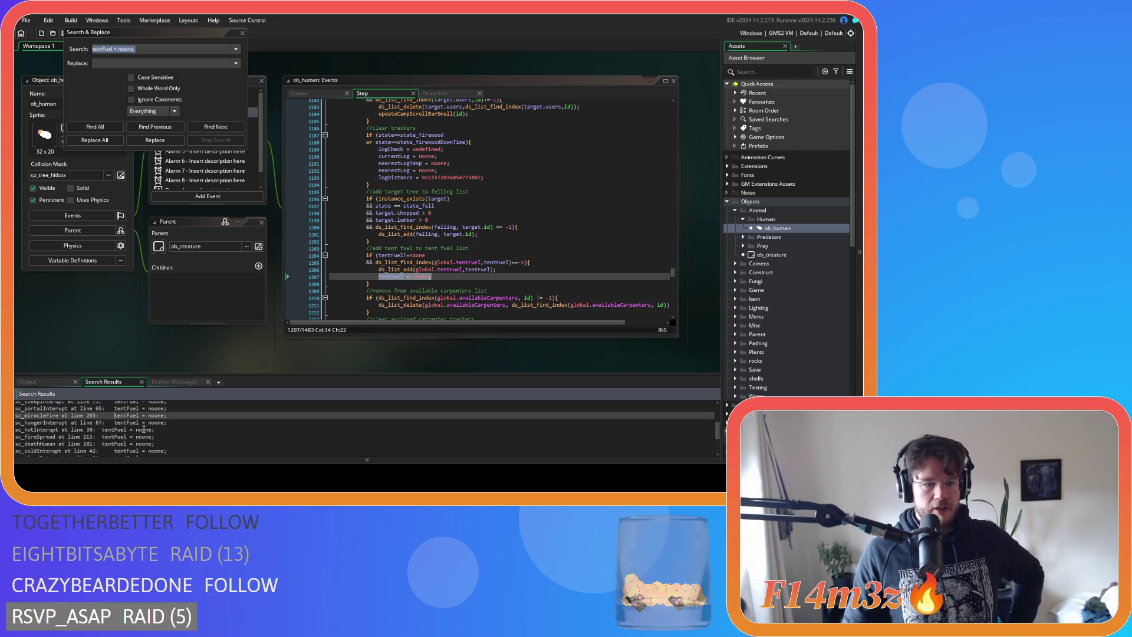
scroll(106, 439, "down", 1)
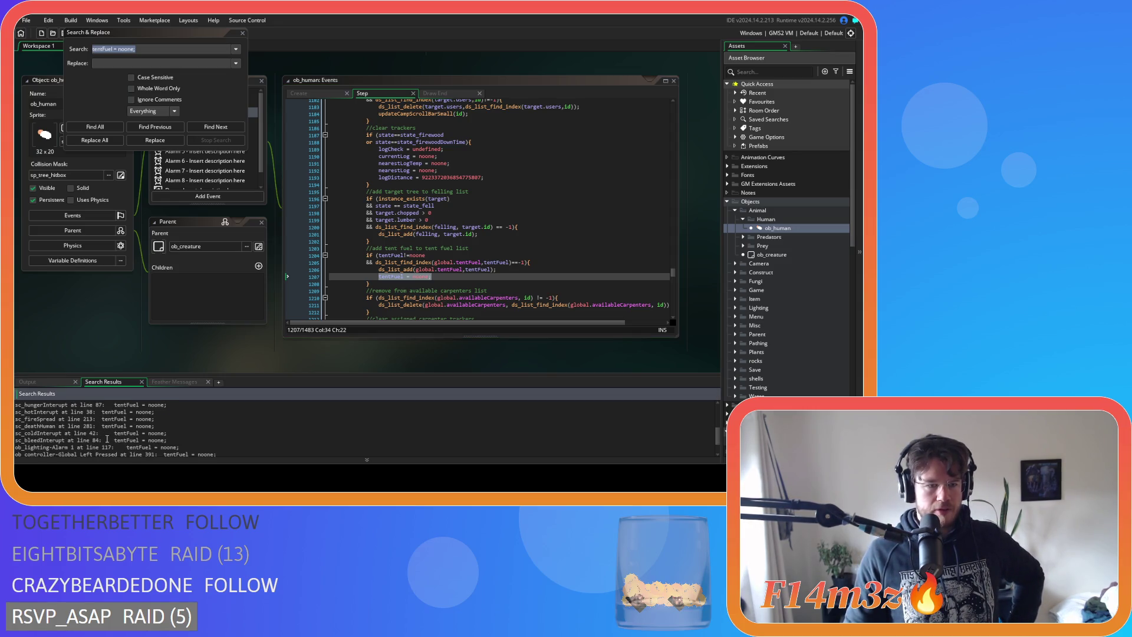
left_click(70, 425)
scroll(172, 440, "down", 1)
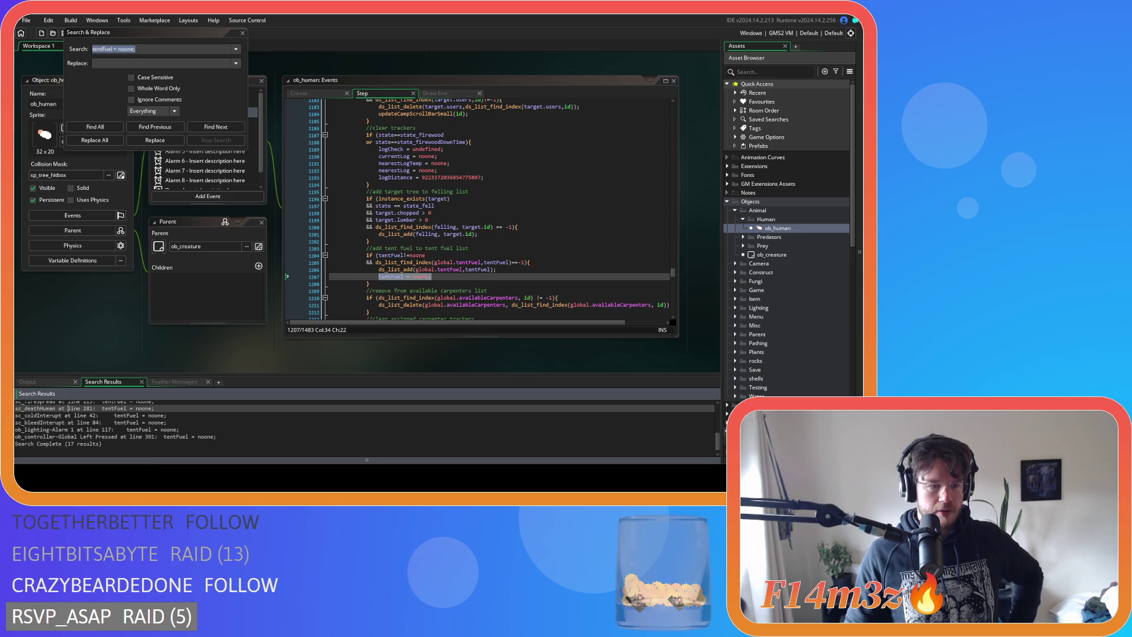
scroll(127, 442, "up", 4)
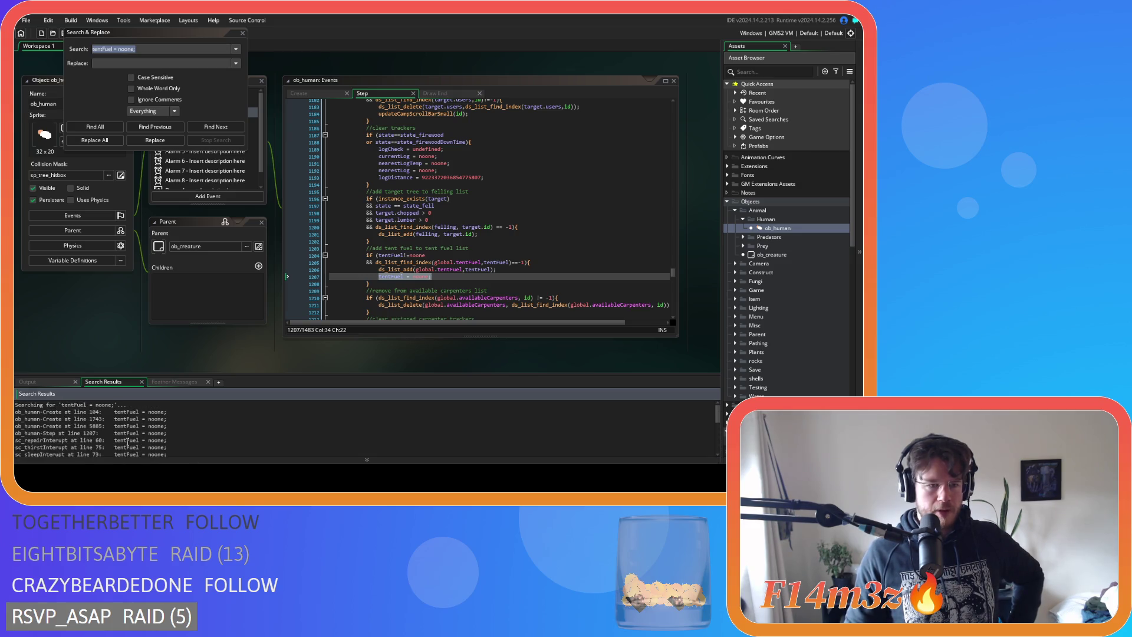
scroll(127, 442, "down", 1)
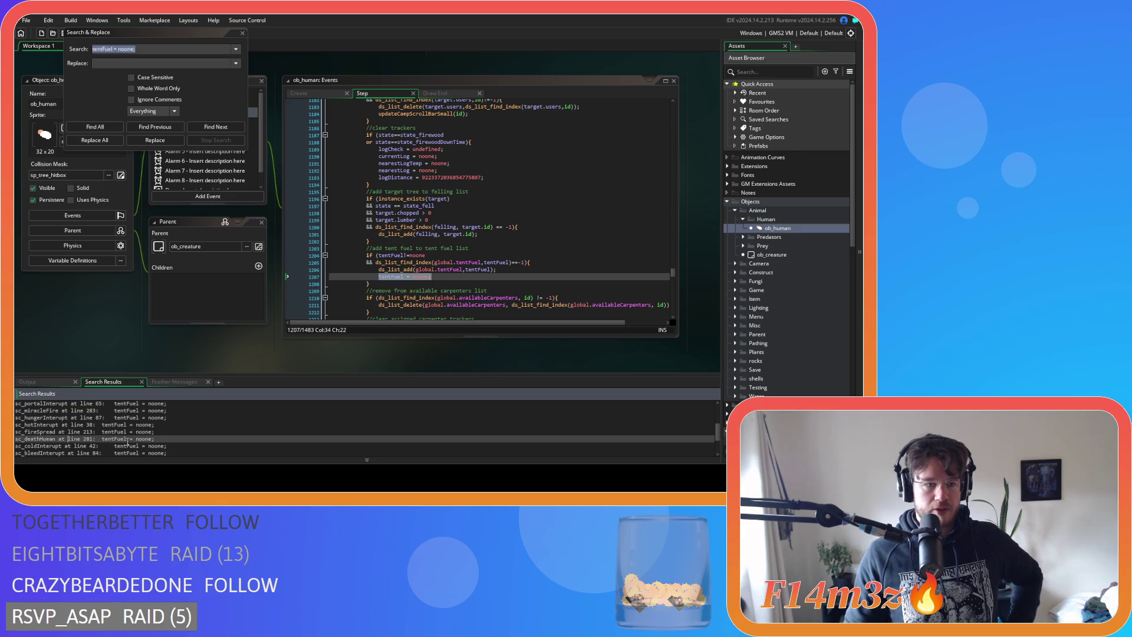
scroll(127, 442, "down", 3)
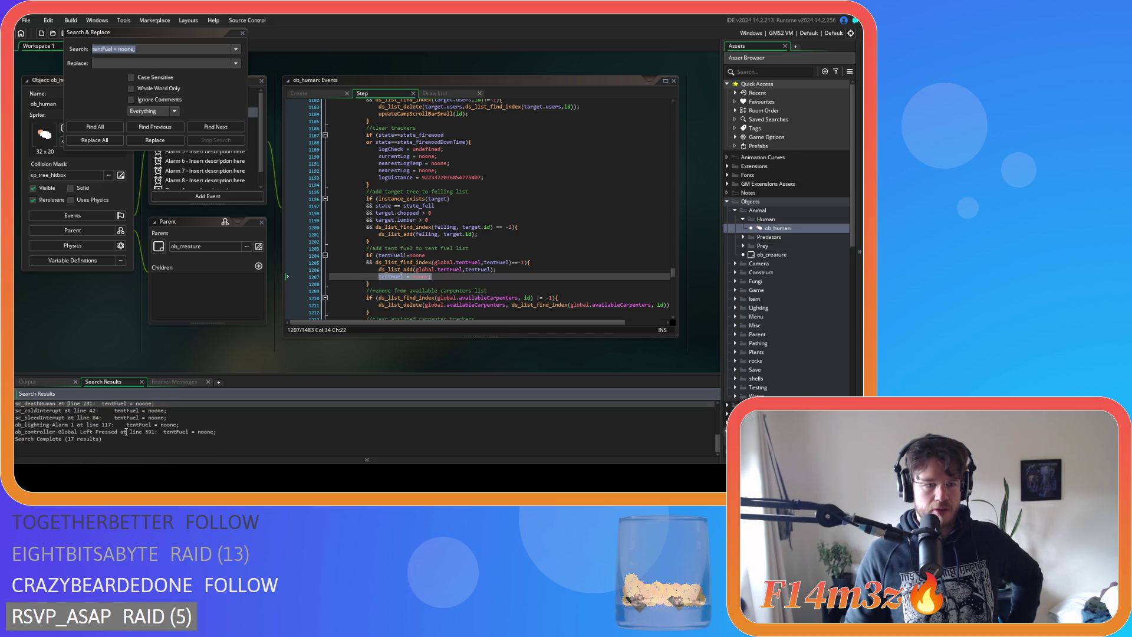
Open ob_controller's Global Left Pressed match at line 391
double_click(126, 431)
scroll(442, 305, "up", 20)
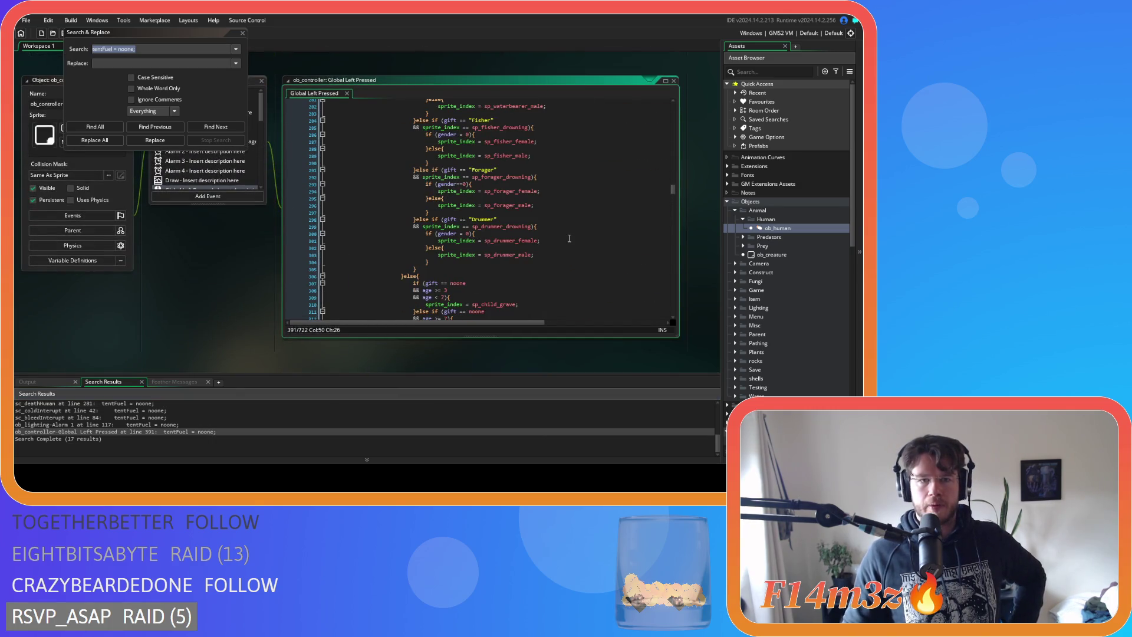
left_click_drag(673, 190, 676, 220)
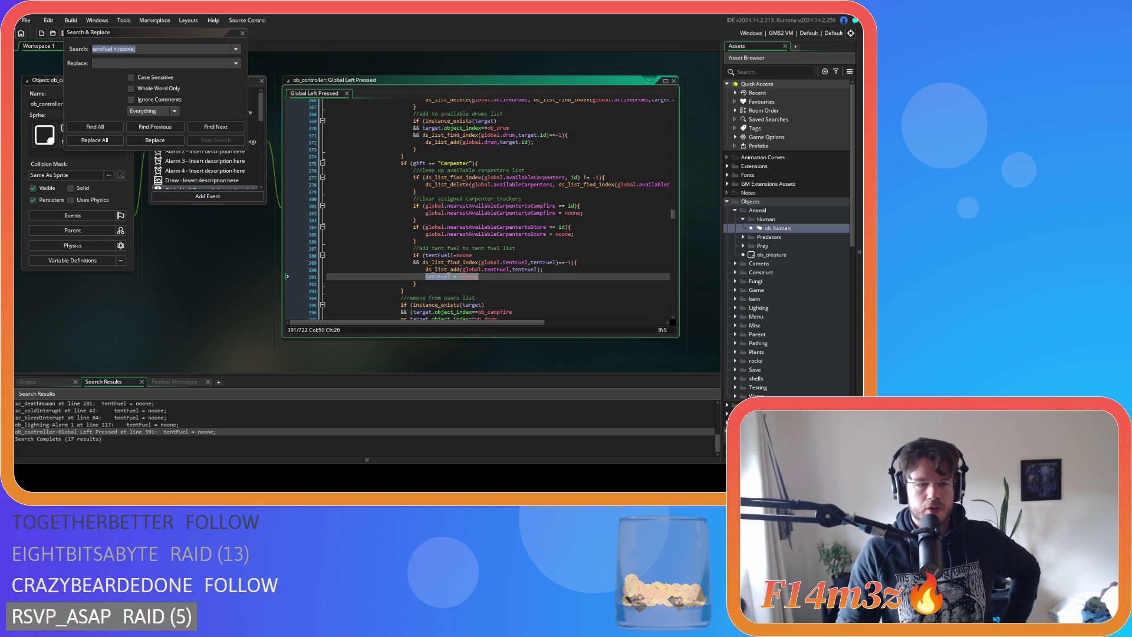
Rerun the 'tentFuel = noone;' search and close the Search & Replace dialog
left_click(233, 433)
key("Return")
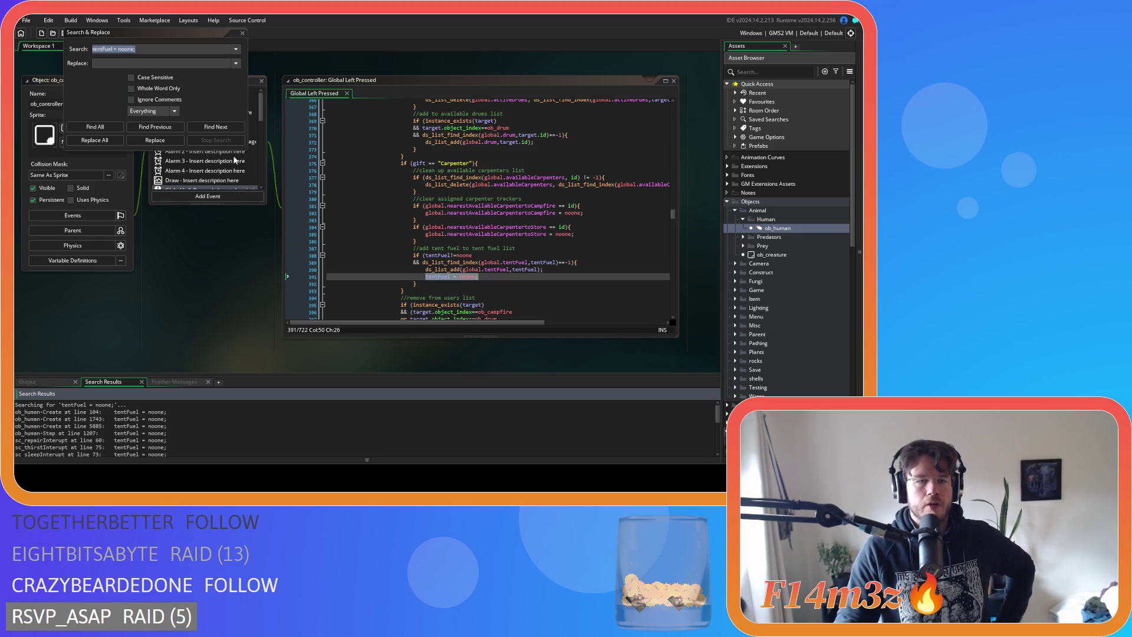
left_click(242, 33)
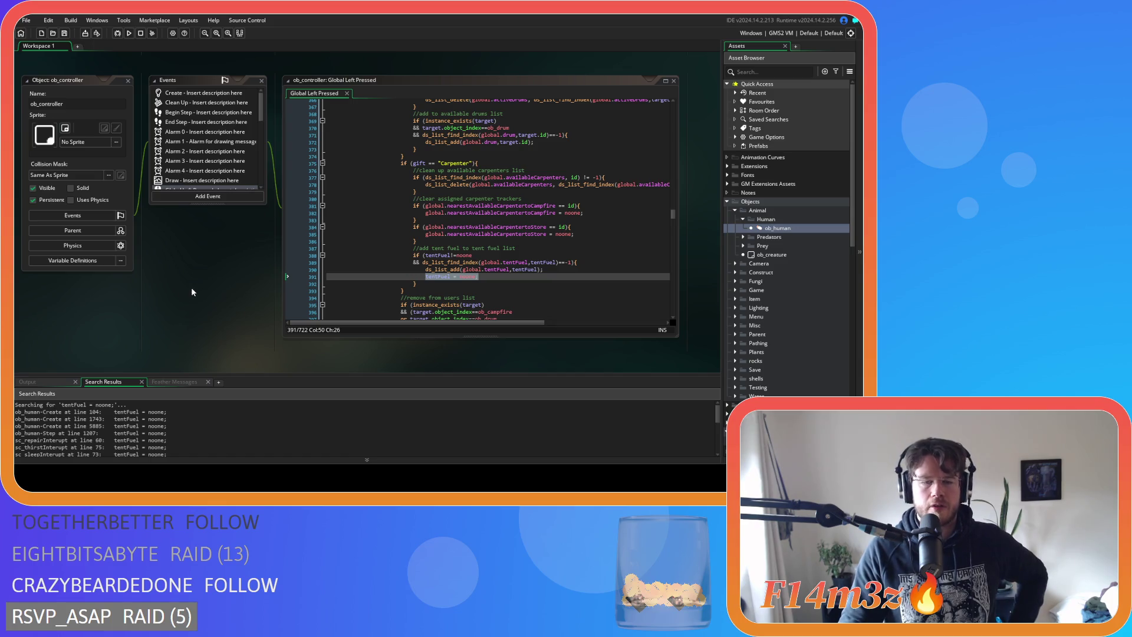
Pan past sc_repairInterupt to sc_tentFuelInterupt, then open ob_human's Step code at line 1207
scroll(188, 287, "up", 5)
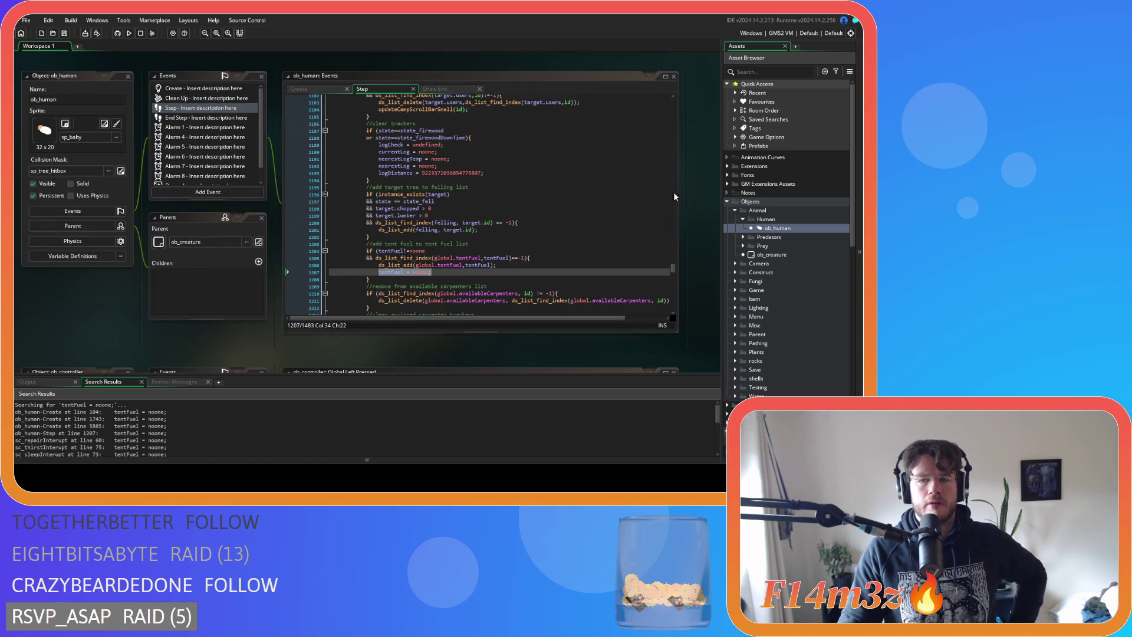
scroll(702, 190, "up", 10)
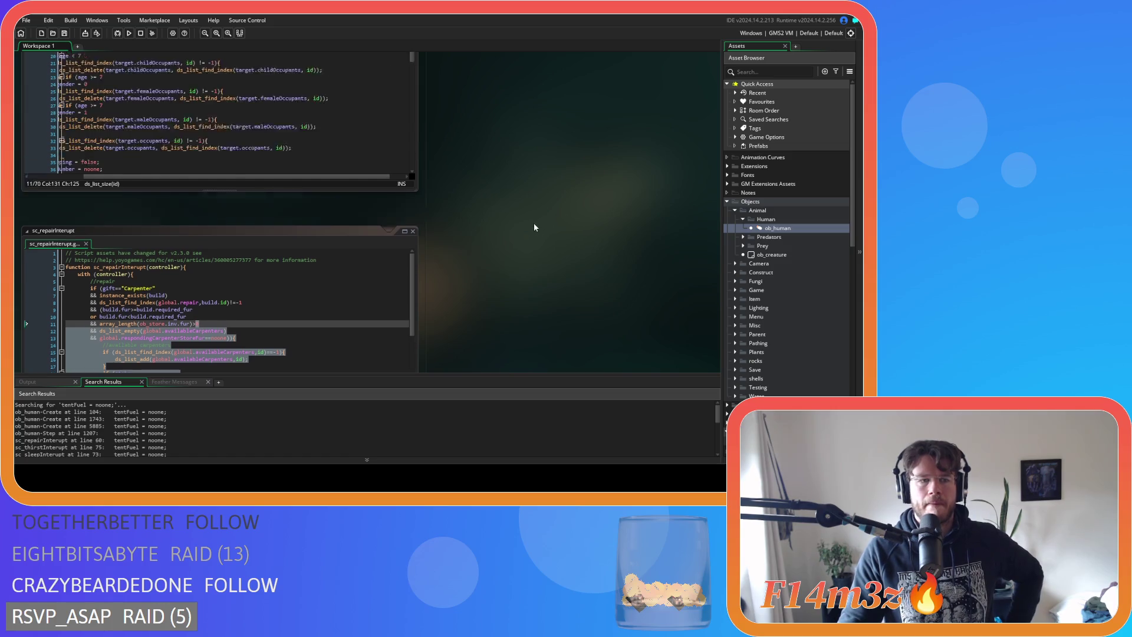
scroll(534, 226, "up", 3)
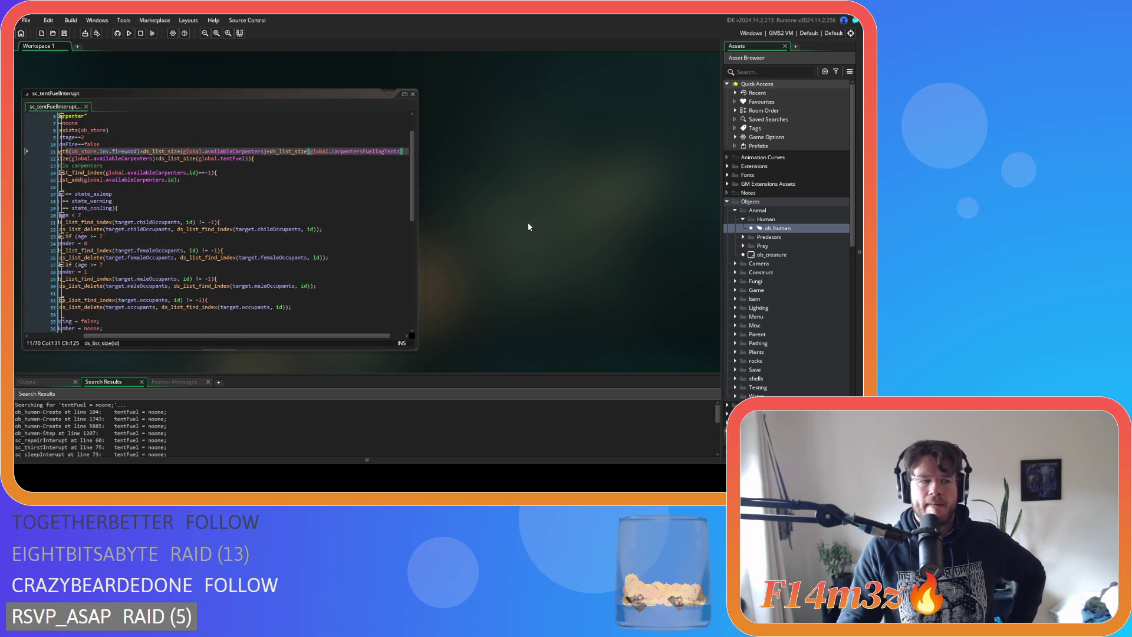
scroll(585, 298, "down", 3)
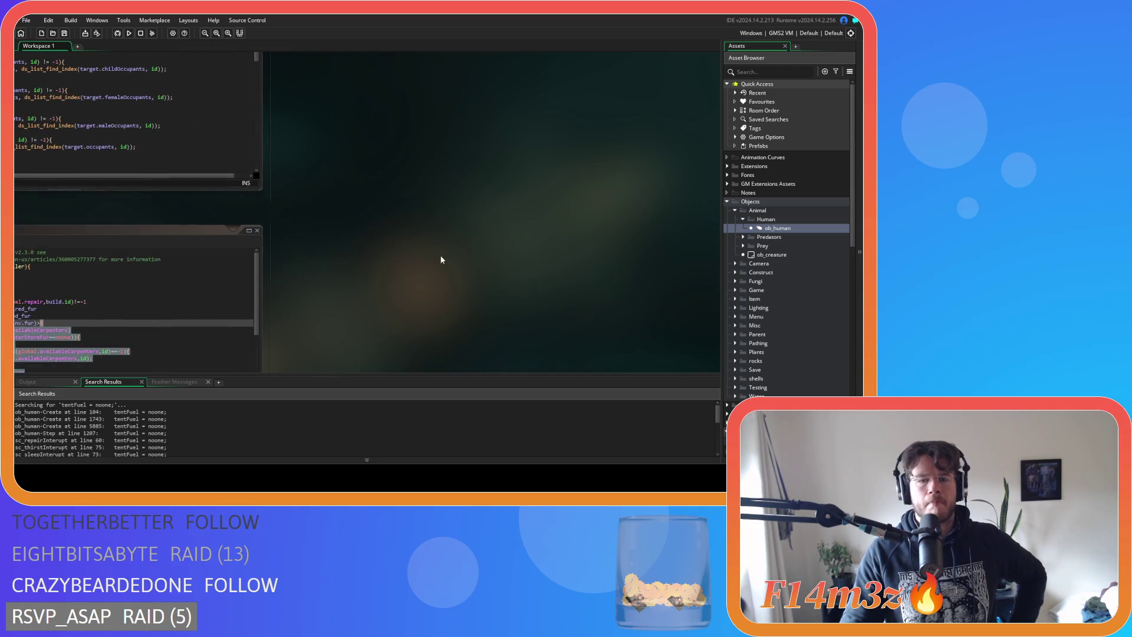
scroll(528, 240, "down", 2)
scroll(413, 169, "up", 3)
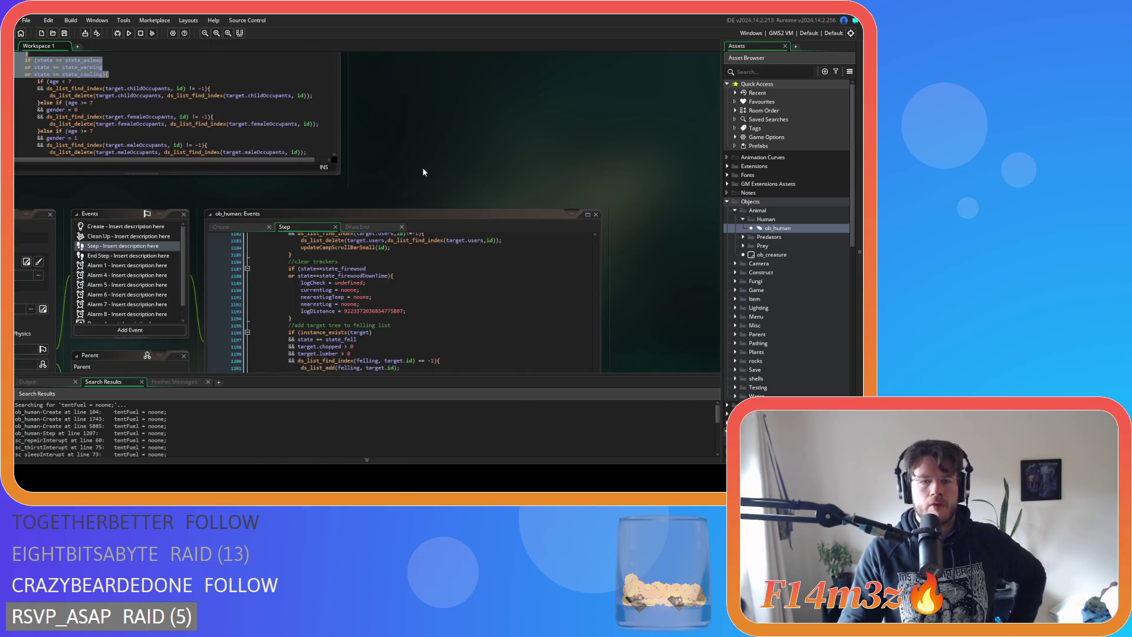
scroll(520, 191, "down", 2)
scroll(520, 190, "up", 4)
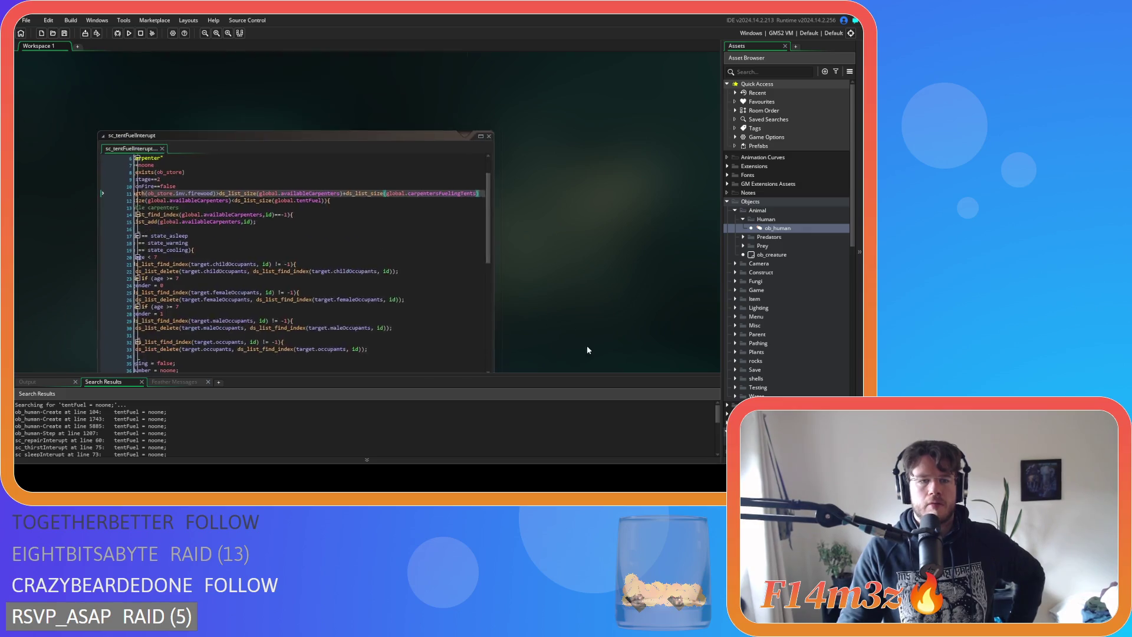
scroll(569, 296, "down", 1)
scroll(522, 239, "down", 1)
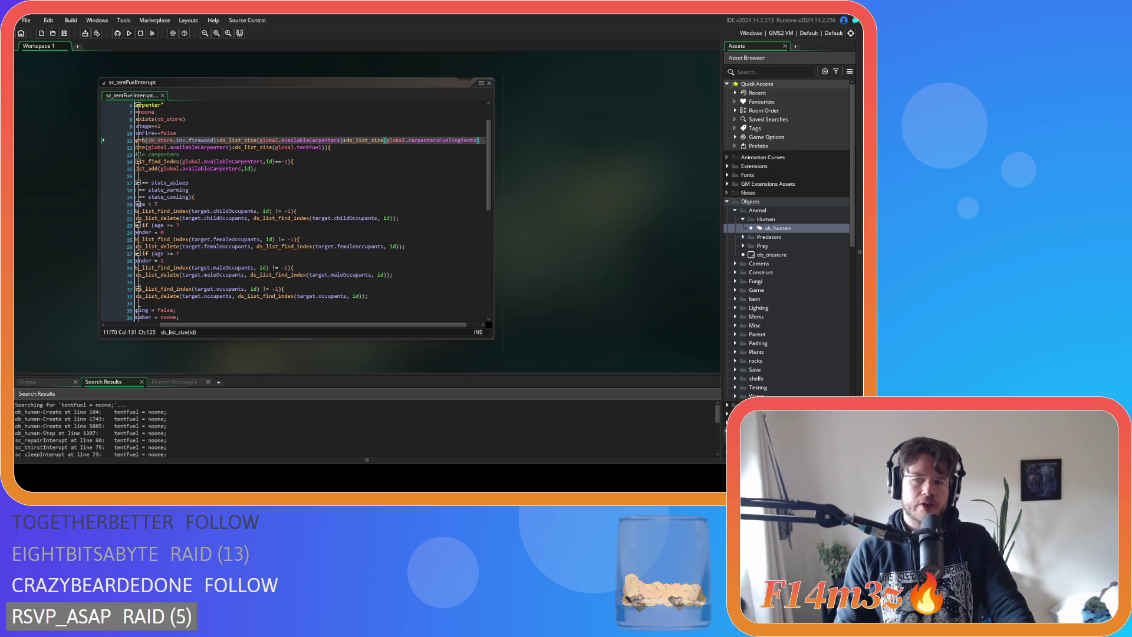
double_click(59, 433)
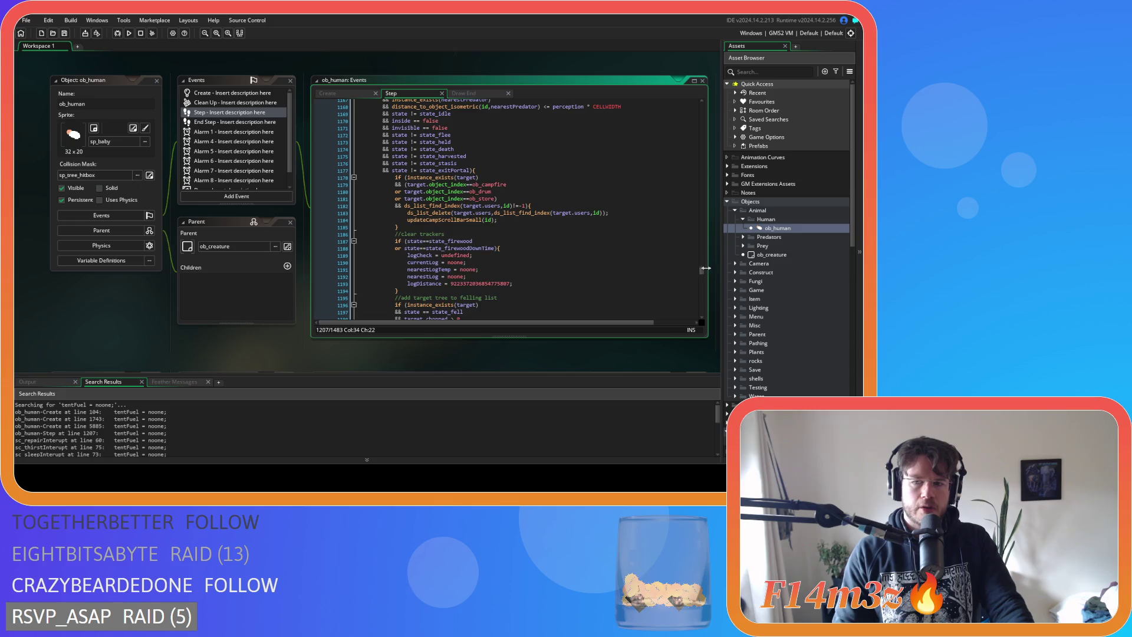
Review the other.tentFuel = id and with (ob_tent) lines in ob_human's Step code, then go to the Create event
left_click_drag(702, 272, 705, 111)
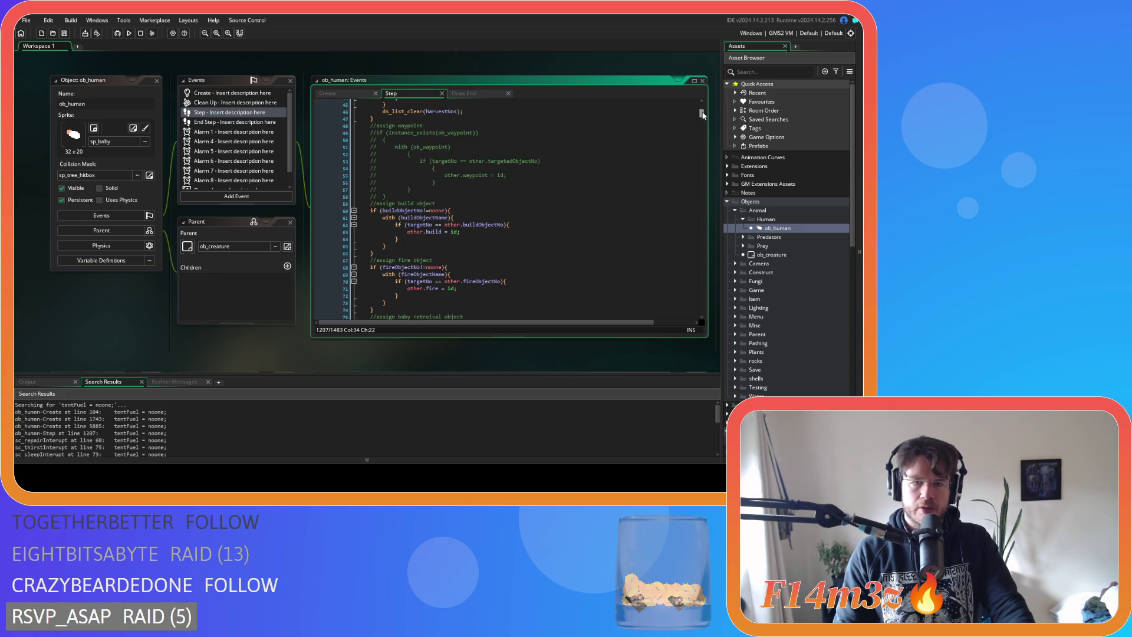
scroll(622, 229, "down", 7)
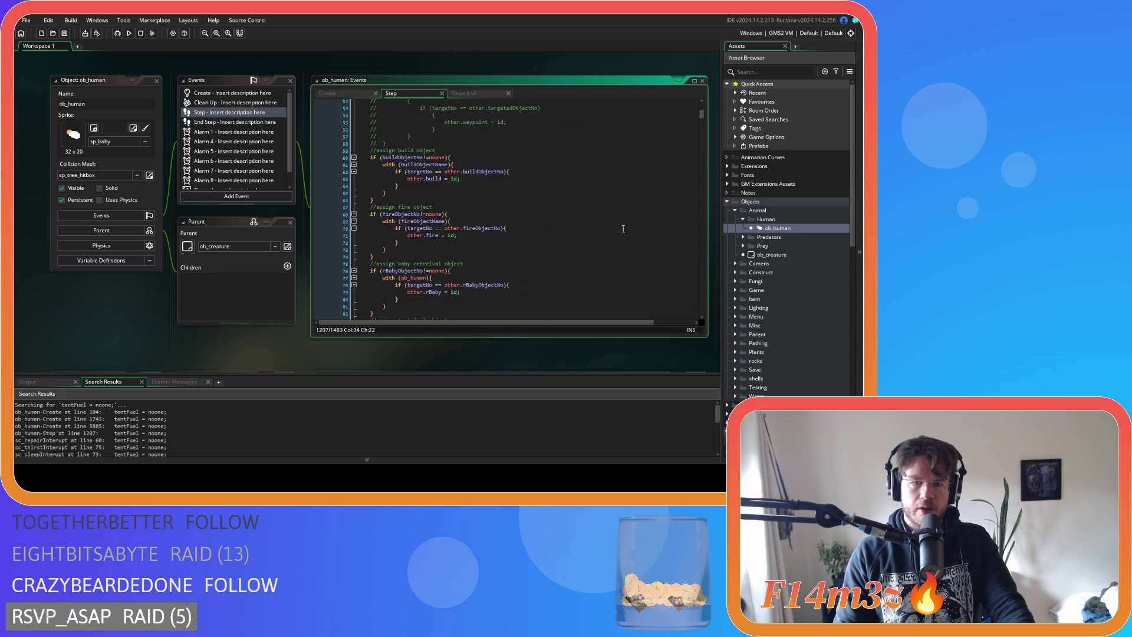
left_click(542, 243)
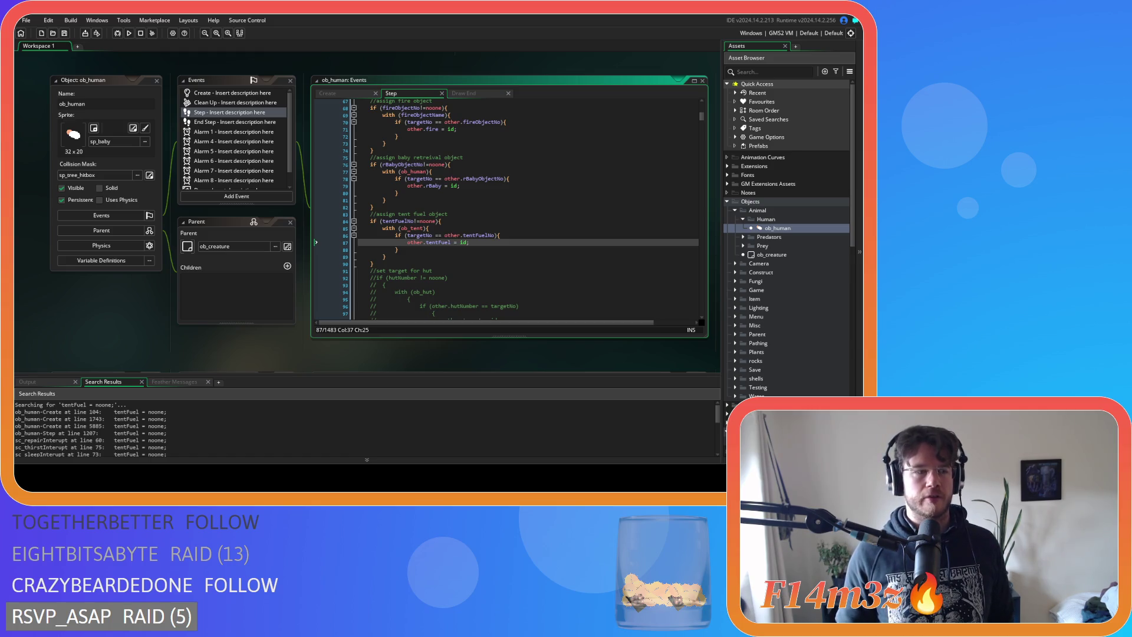
left_click(438, 227)
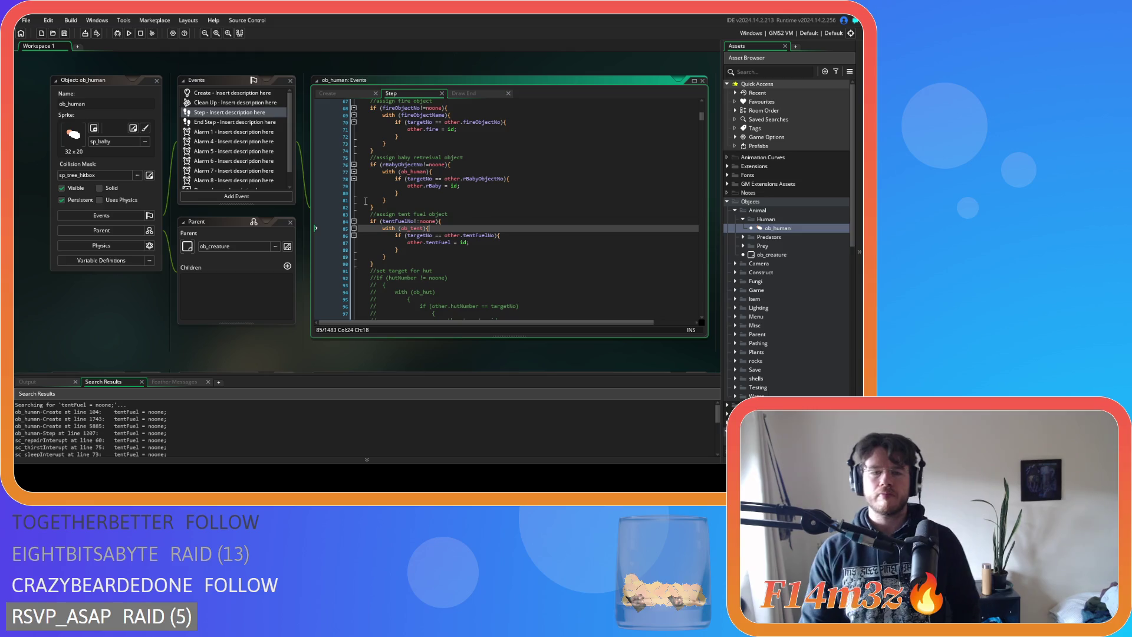
left_click(345, 95)
Open the sc_stateConditions script from the Conditions scripts folder
left_click(533, 198)
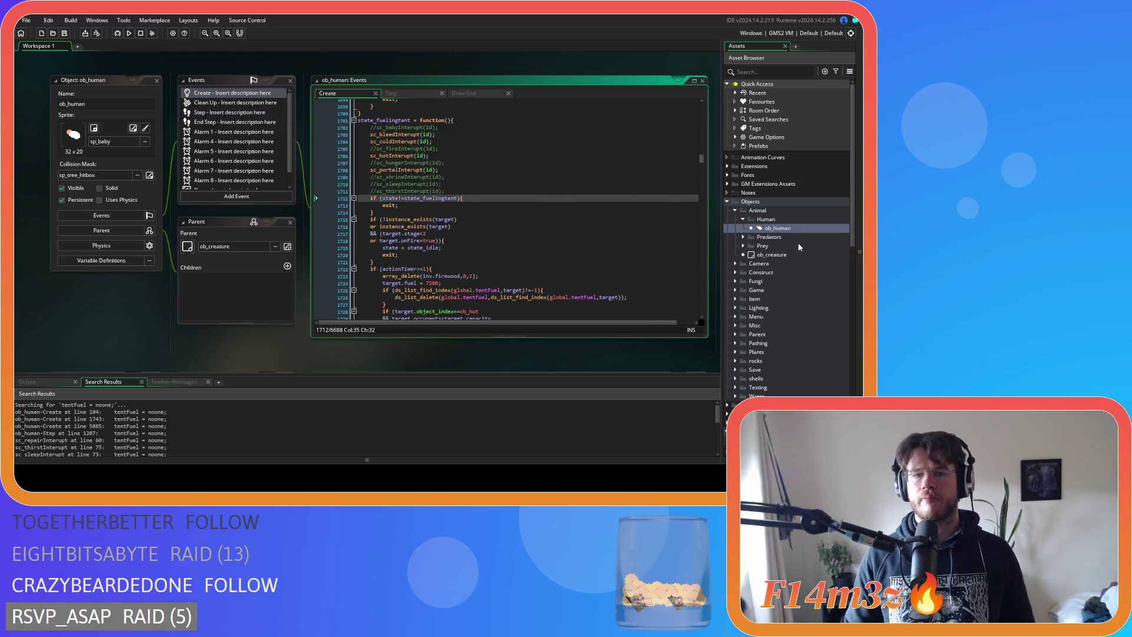
scroll(764, 244, "down", 9)
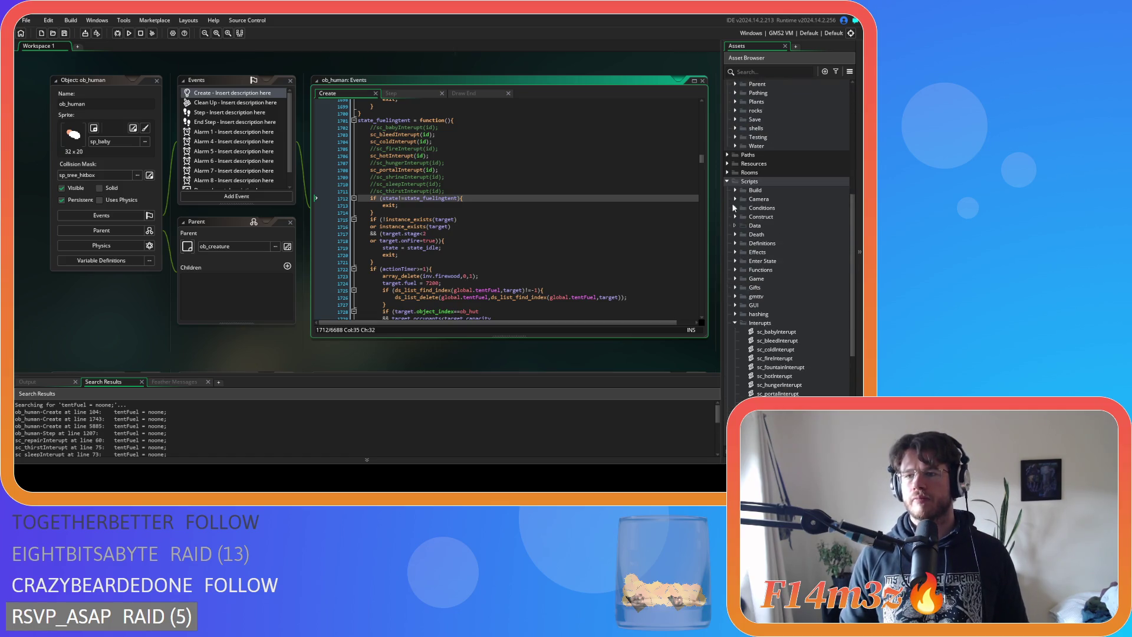
left_click(735, 207)
double_click(822, 261)
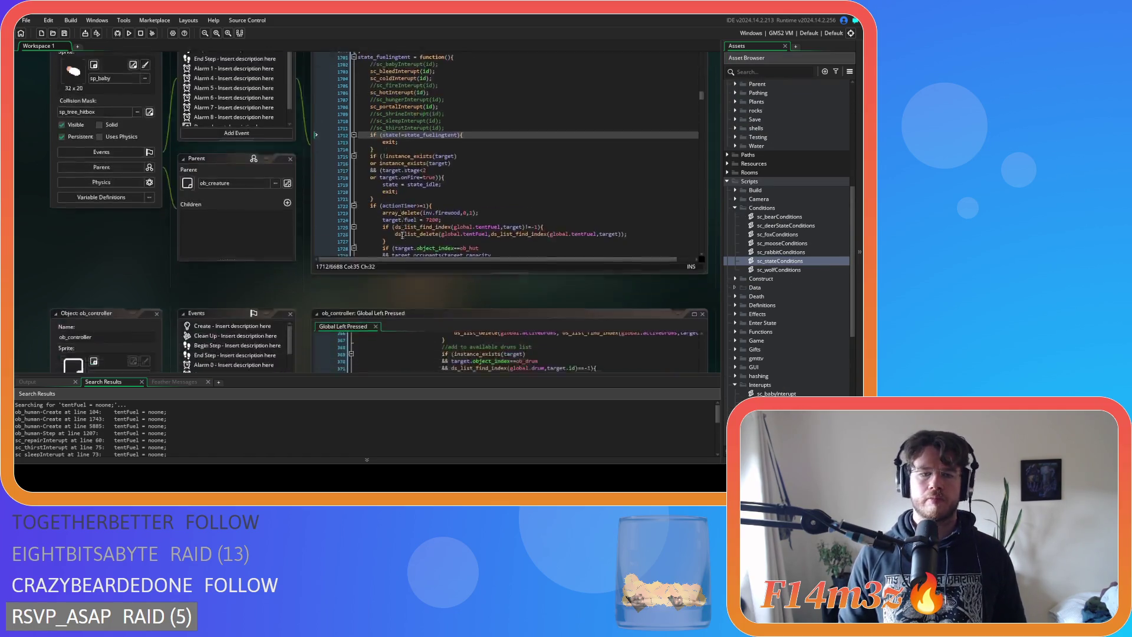
Search sc_stateConditions for state_fueltent to reach its match at line 1560
key("ctrl+f")
type("state)")
key("BackSpace")
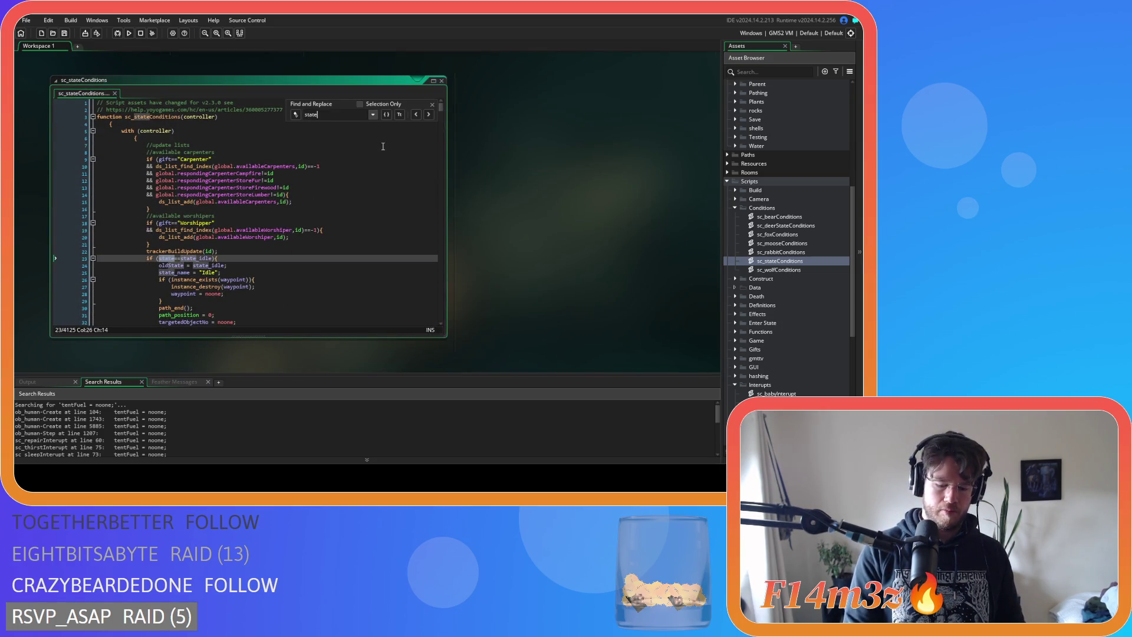
type("_fueltent")
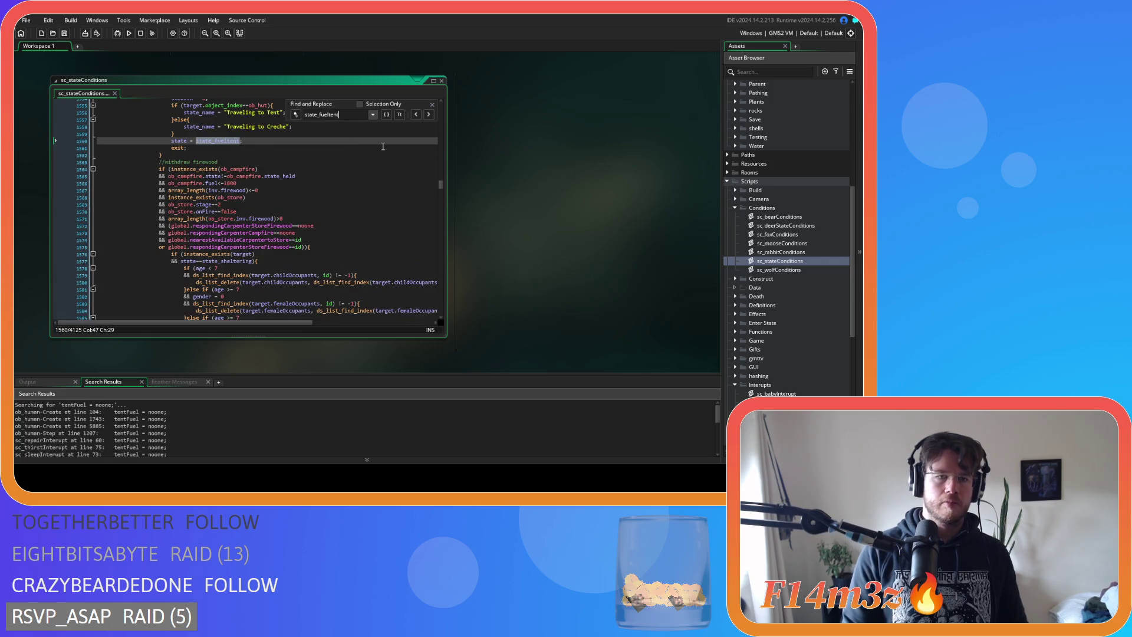
left_click(432, 105)
Scroll through sc_stateConditions to review the tent-fuel branch setting state = state_fuelTent
scroll(272, 238, "up", 2)
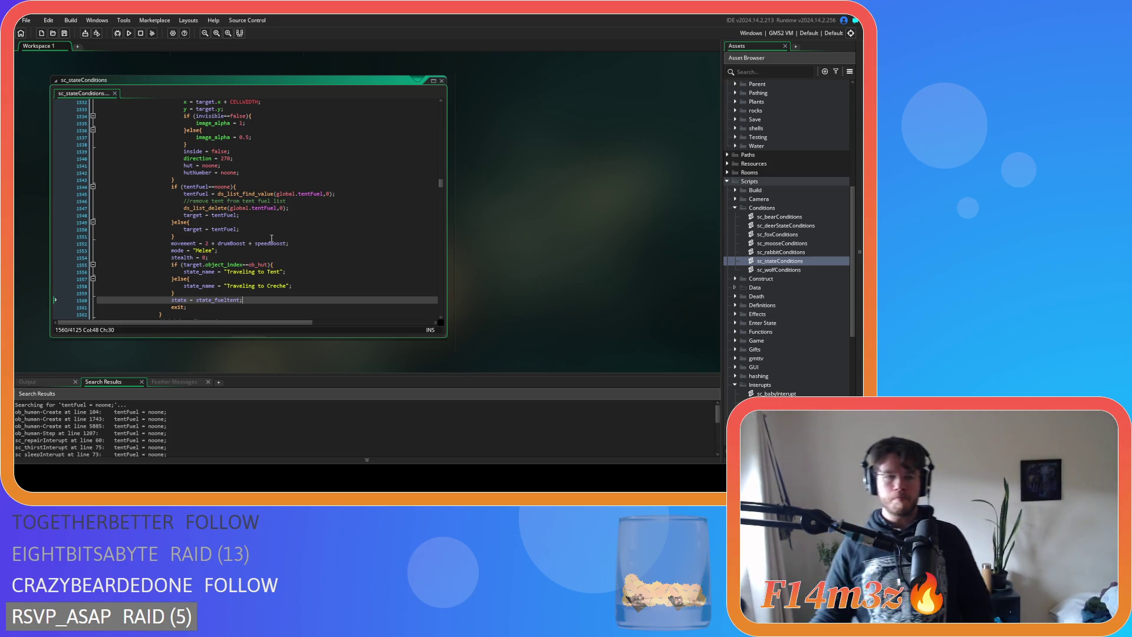
scroll(271, 238, "up", 3)
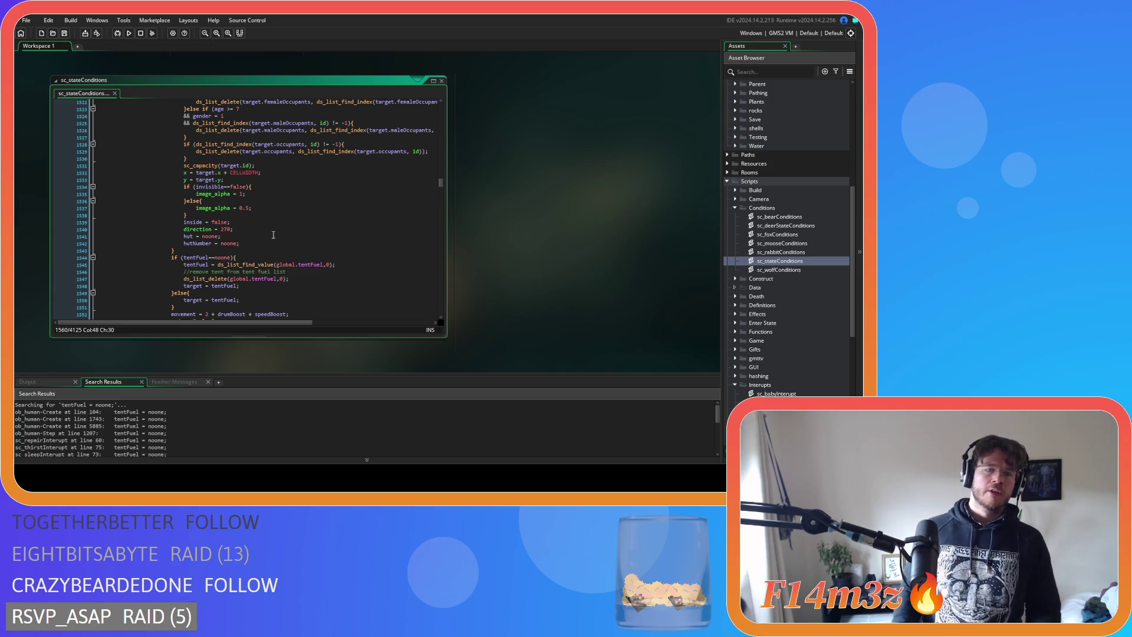
scroll(273, 234, "down", 4)
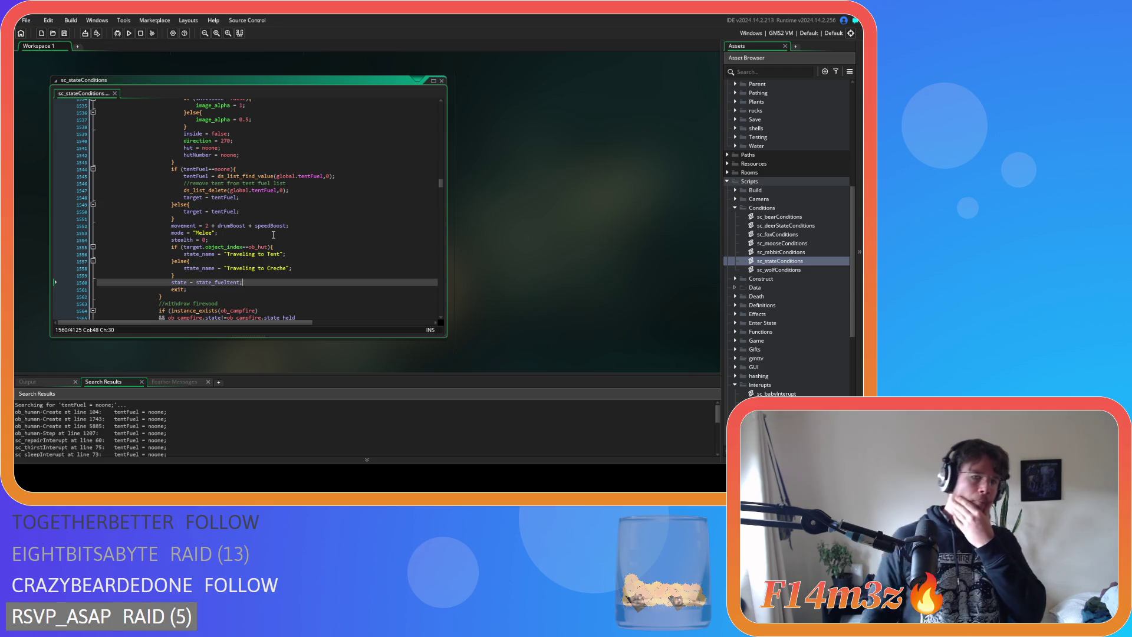
scroll(273, 234, "up", 15)
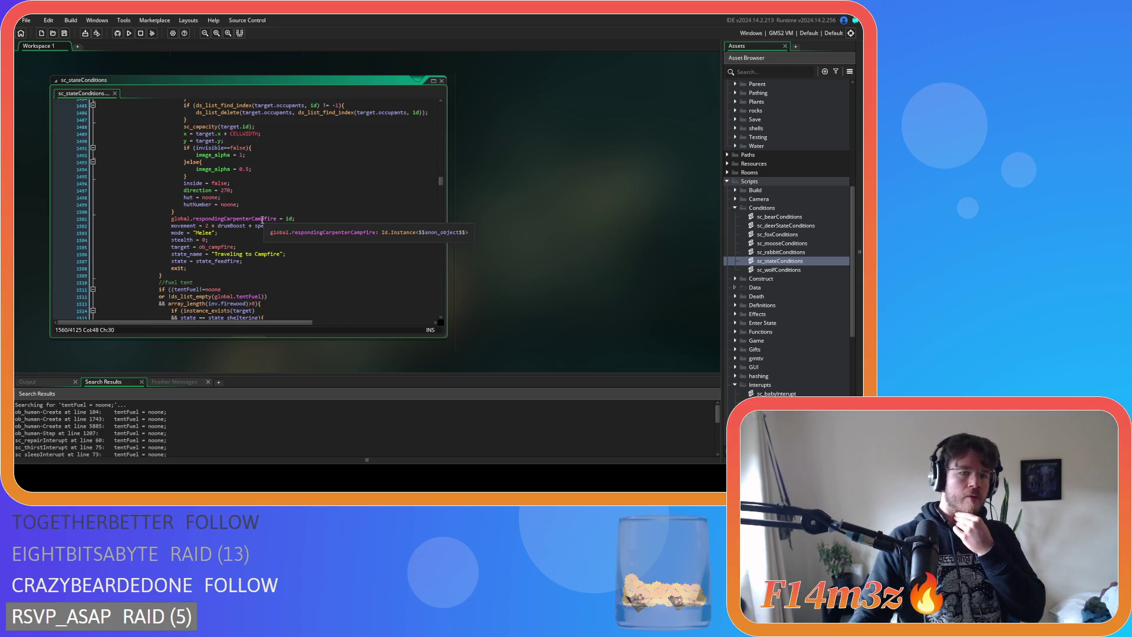
scroll(311, 248, "down", 5)
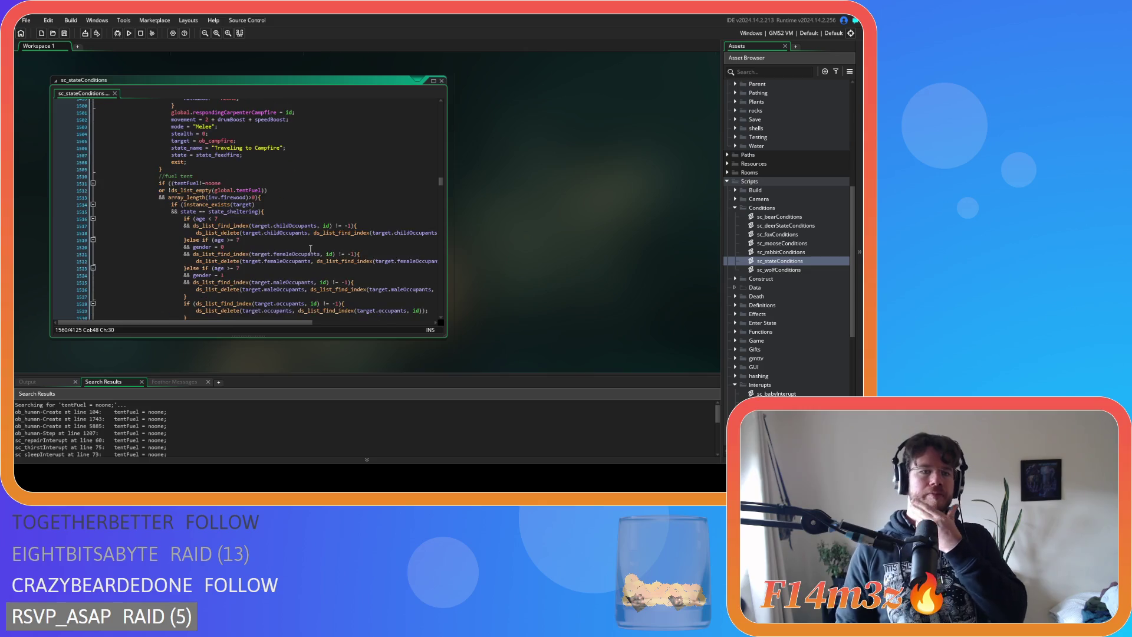
scroll(311, 248, "down", 11)
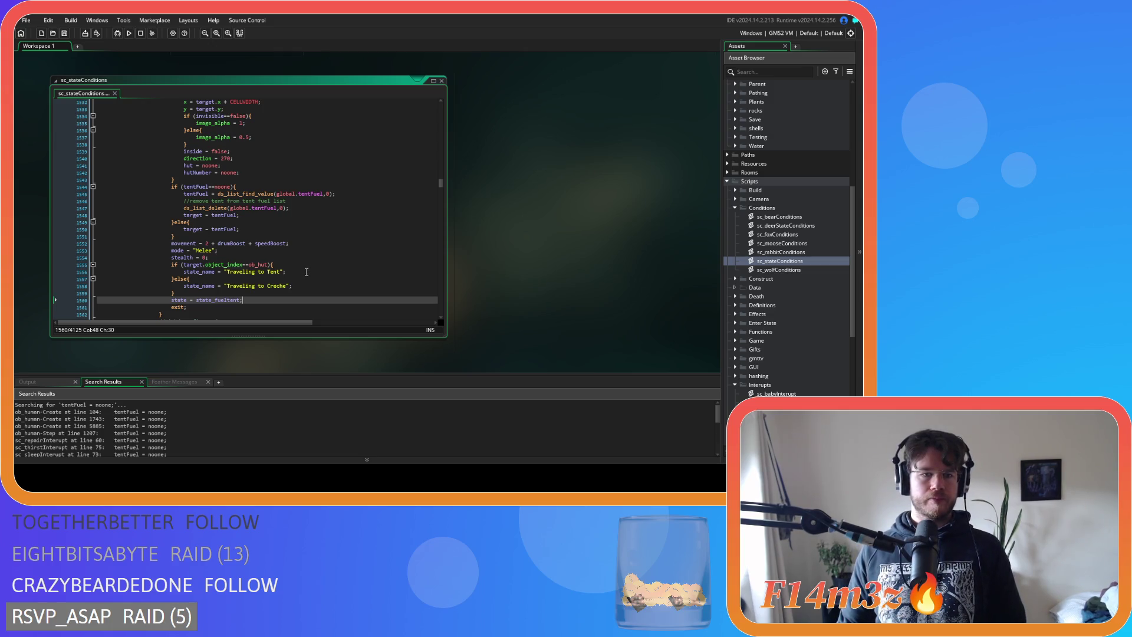
scroll(307, 272, "down", 4)
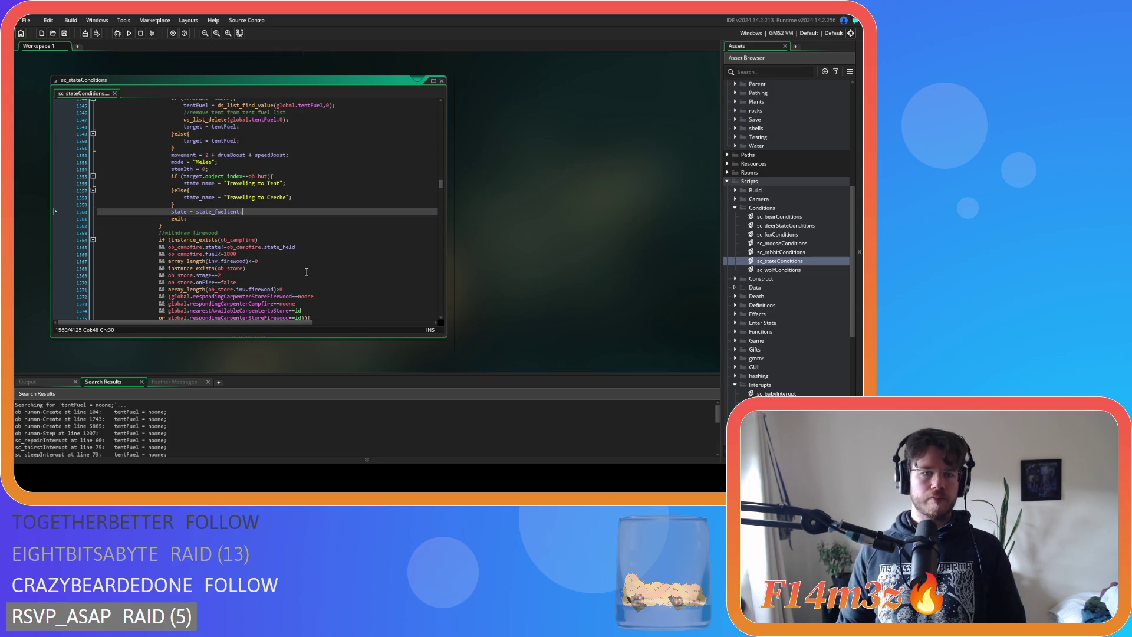
scroll(306, 272, "up", 3)
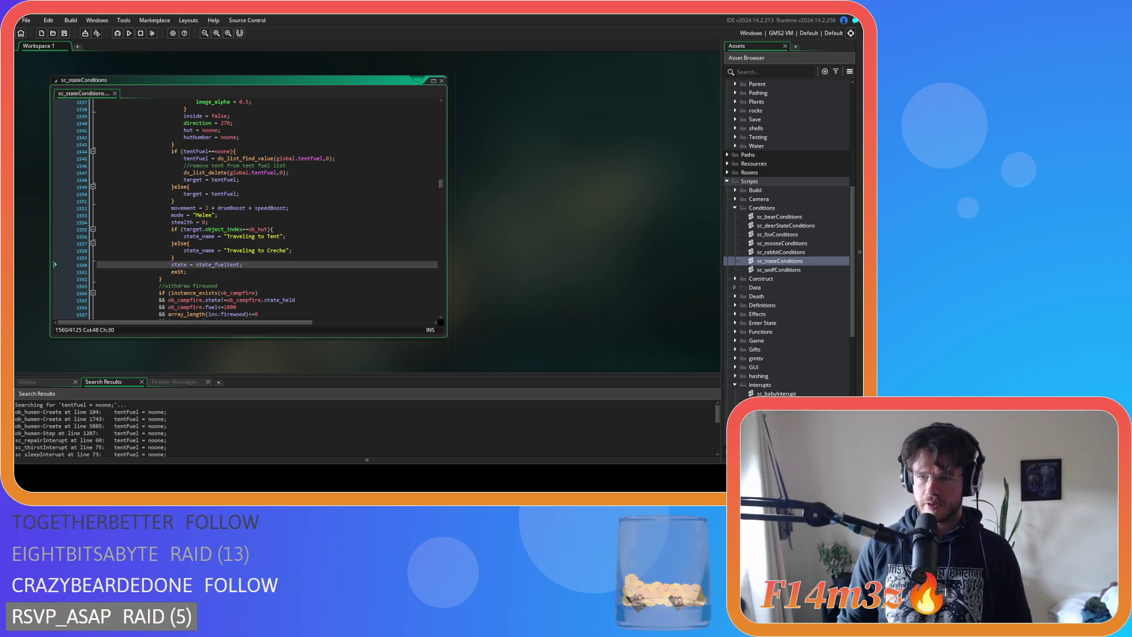
scroll(787, 235, "up", 6)
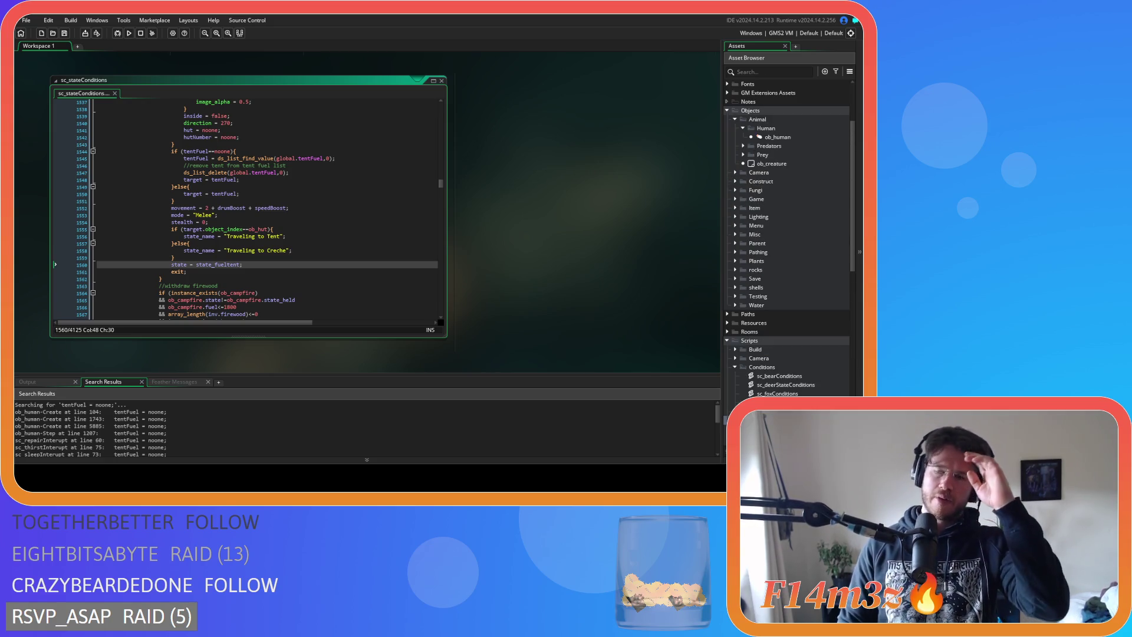
Open ob_controller from Objects > Game with its Create and Clean Up event code
left_click(735, 181)
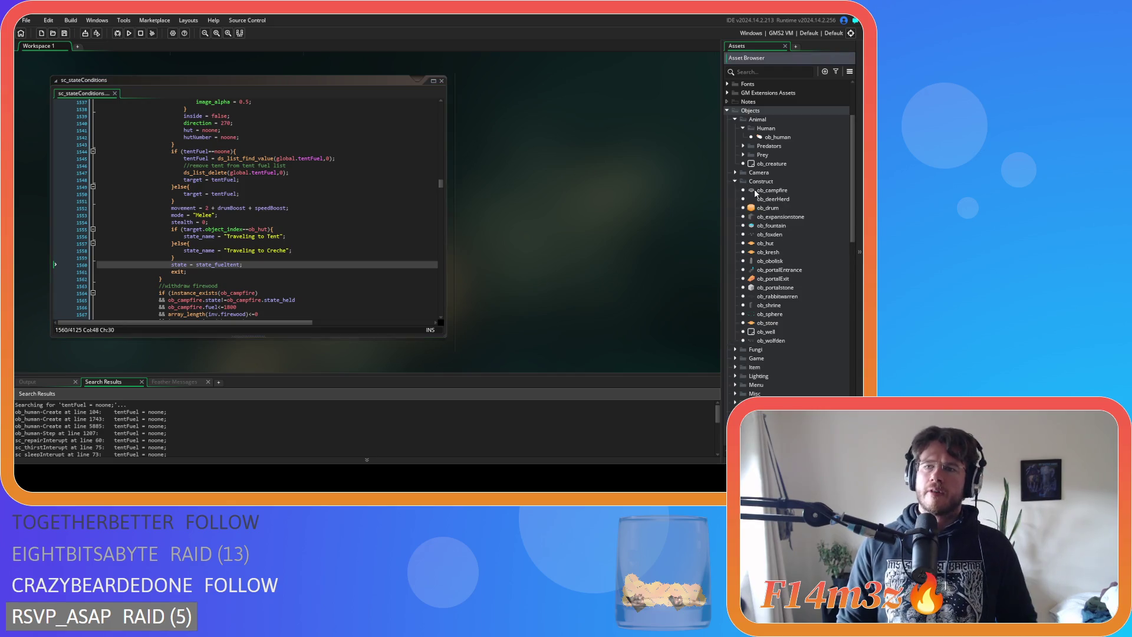
left_click(735, 182)
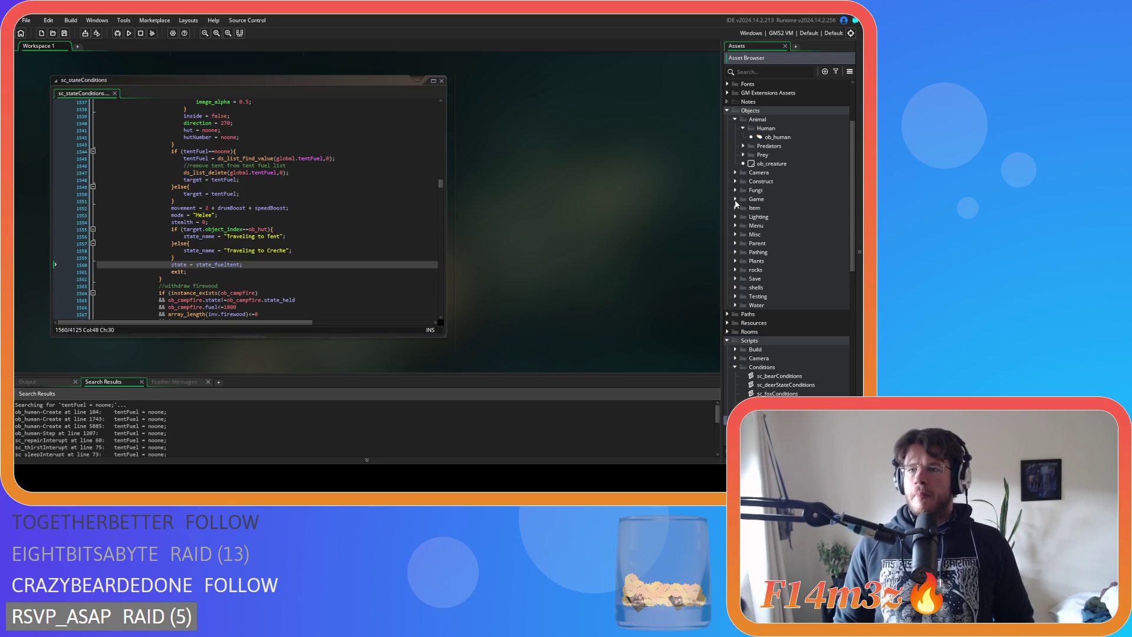
left_click(735, 199)
double_click(773, 208)
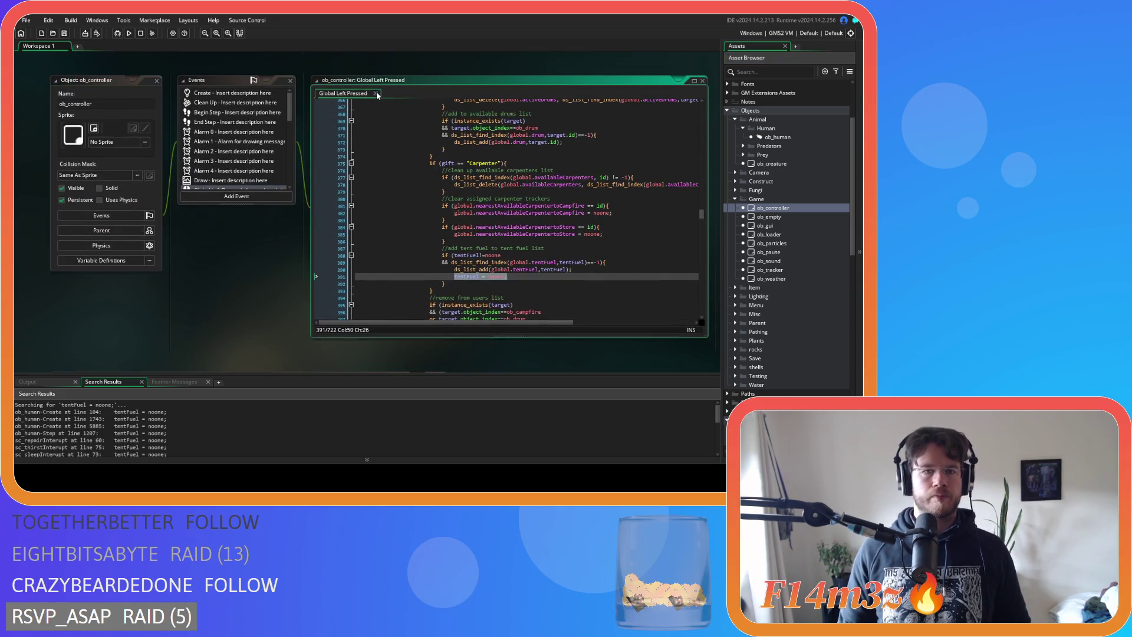
left_click(375, 93)
double_click(207, 92)
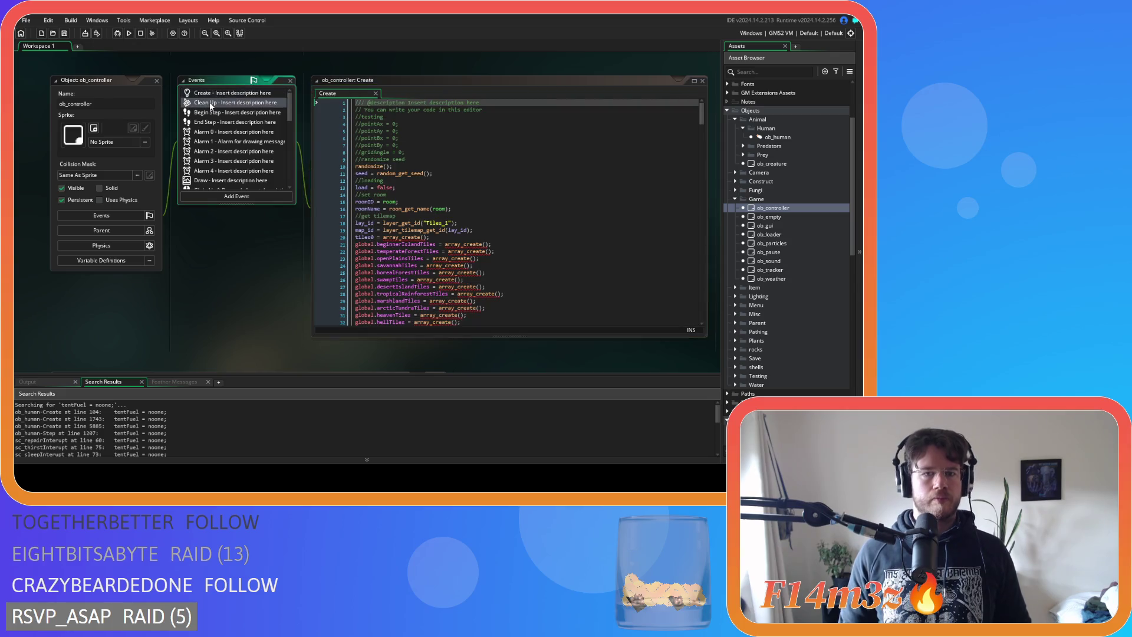
double_click(211, 104)
left_click(328, 93)
scroll(508, 254, "down", 19)
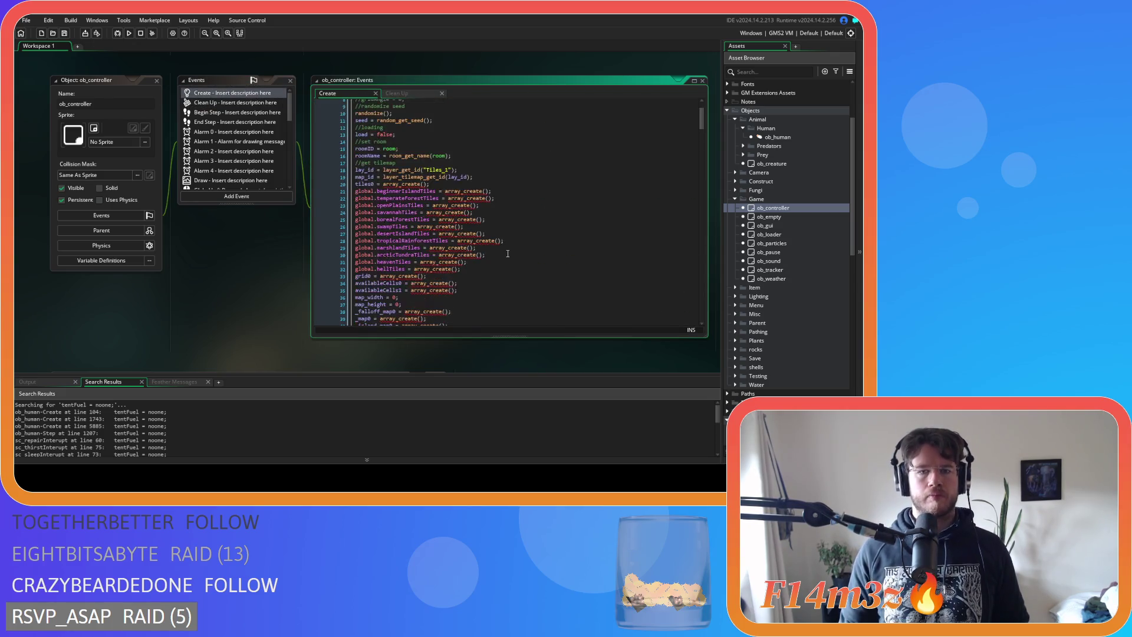
scroll(507, 254, "down", 20)
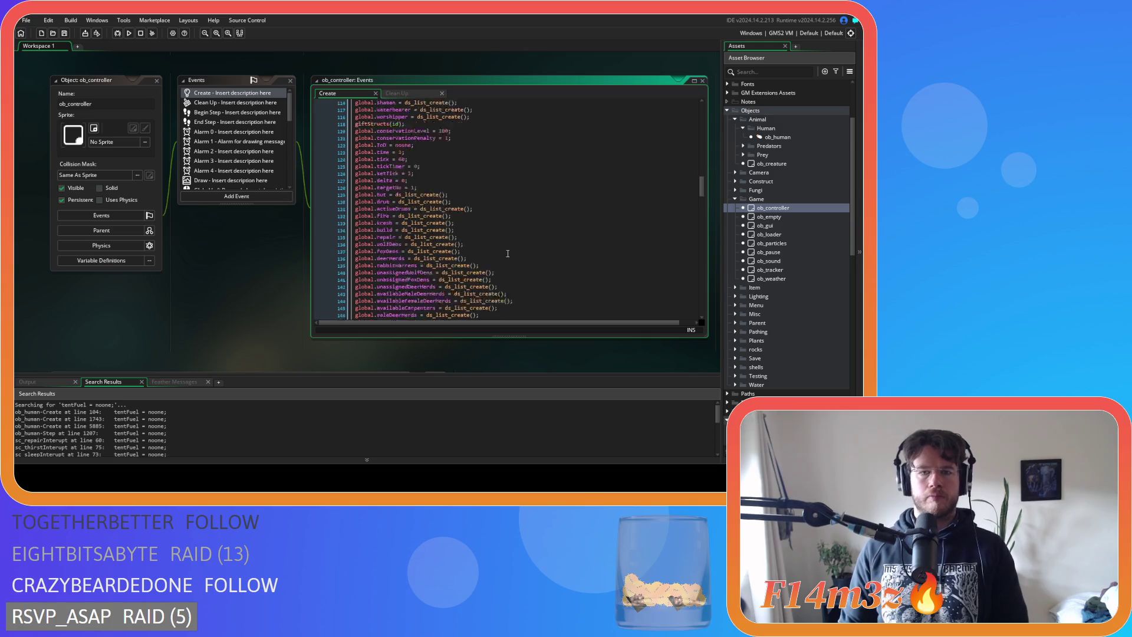
Duplicate the fueledTents ds_list_create line as global.carpentersFuelingTents at line 157 and save
left_click(495, 209)
key("ctrl+d")
double_click(394, 216)
type("carpen")
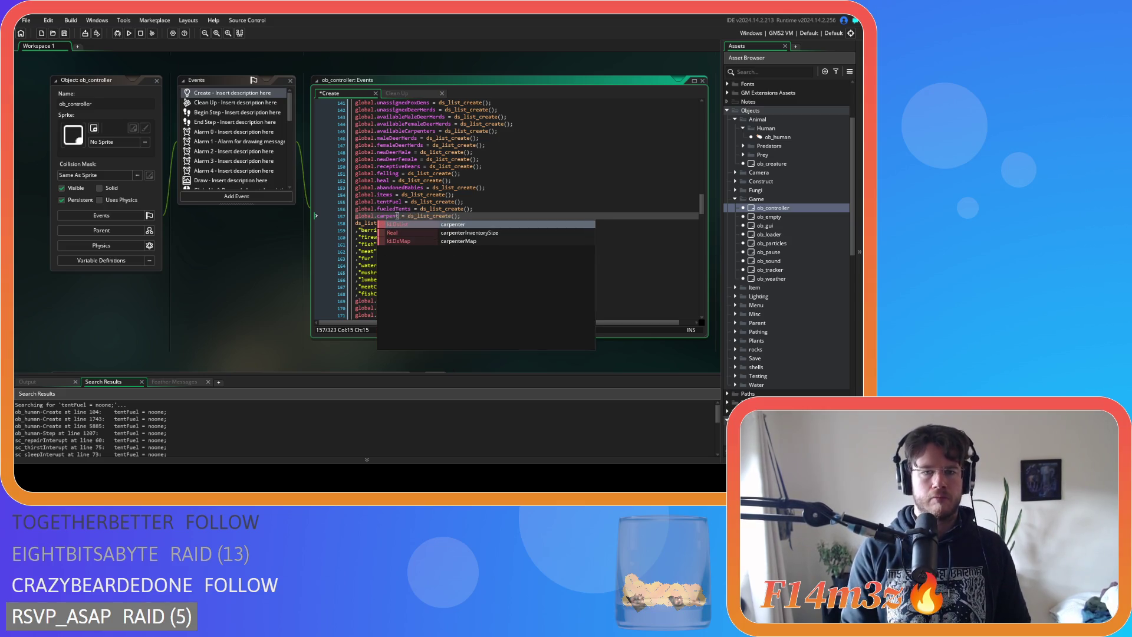
type("ters")
type("FuelingTent")
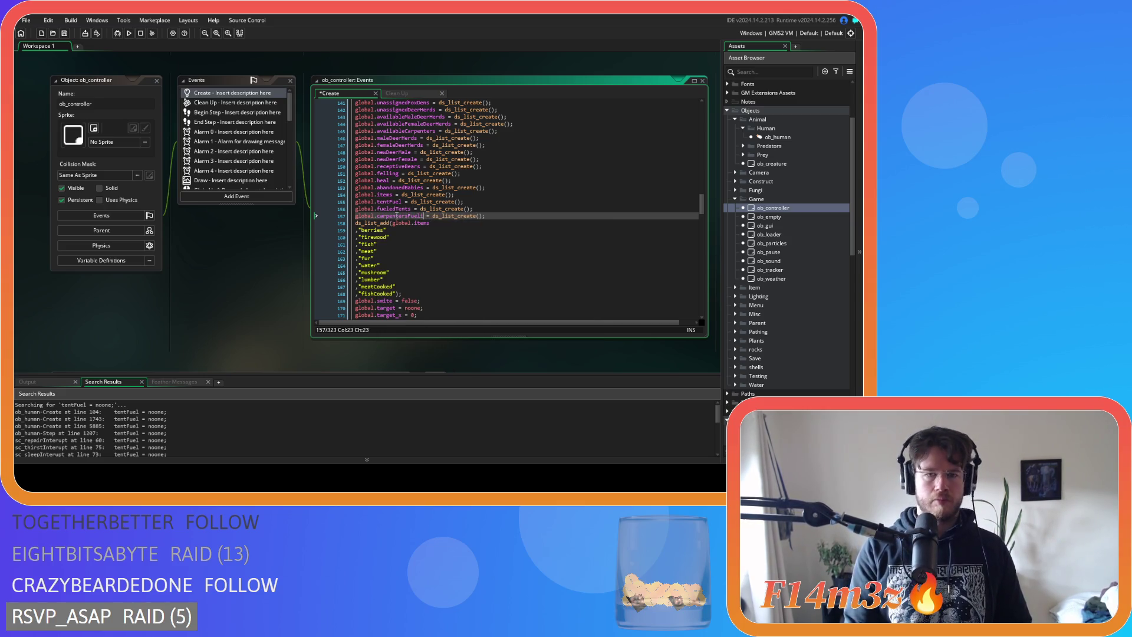
type("s")
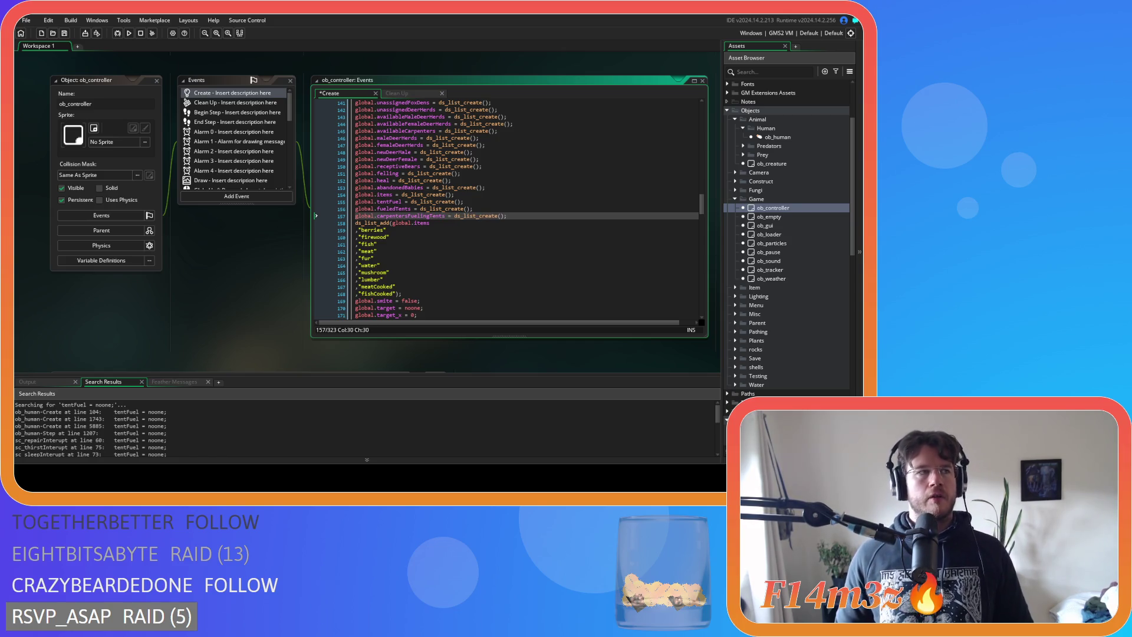
key("End")
key("ctrl+s")
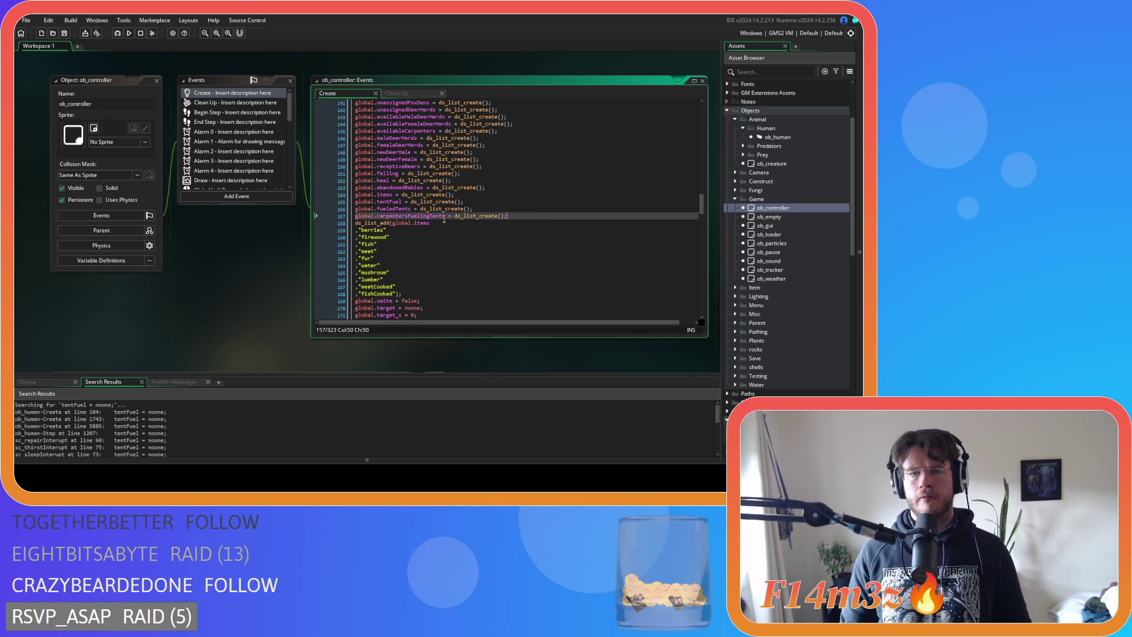
left_click_drag(445, 216, 349, 218)
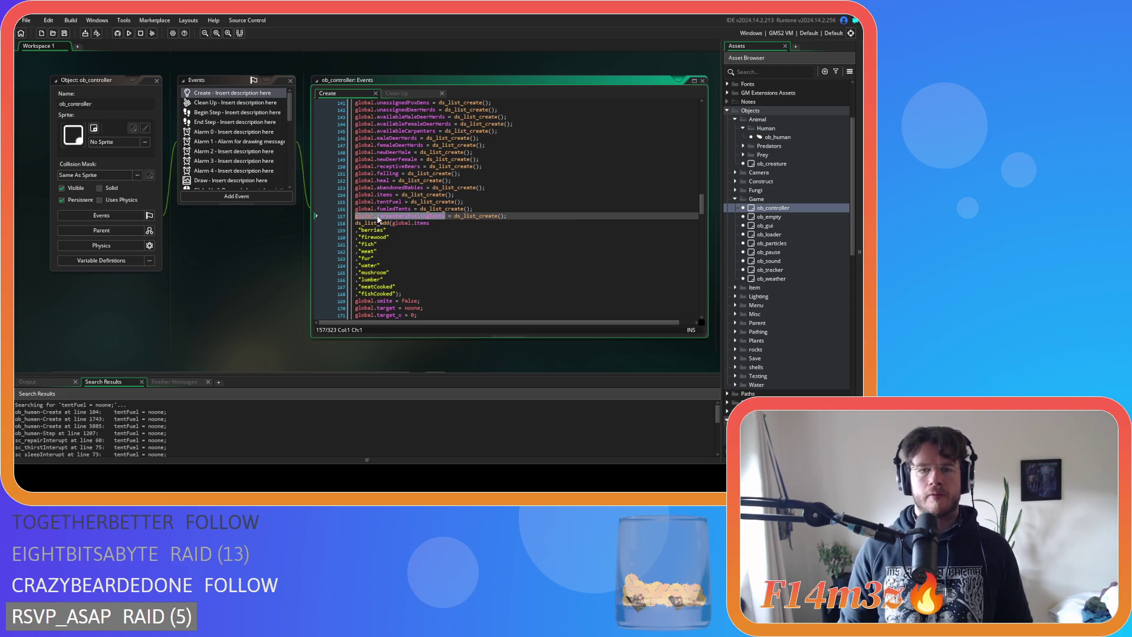
Add ds_list_destroy(global.carpentersFuelingTents); at line 73 of the Clean Up event and save
double_click(413, 216)
key("ctrl+c")
left_click(404, 93)
left_click_drag(703, 186, 709, 269)
scroll(708, 264, "up", 2)
left_click(462, 195)
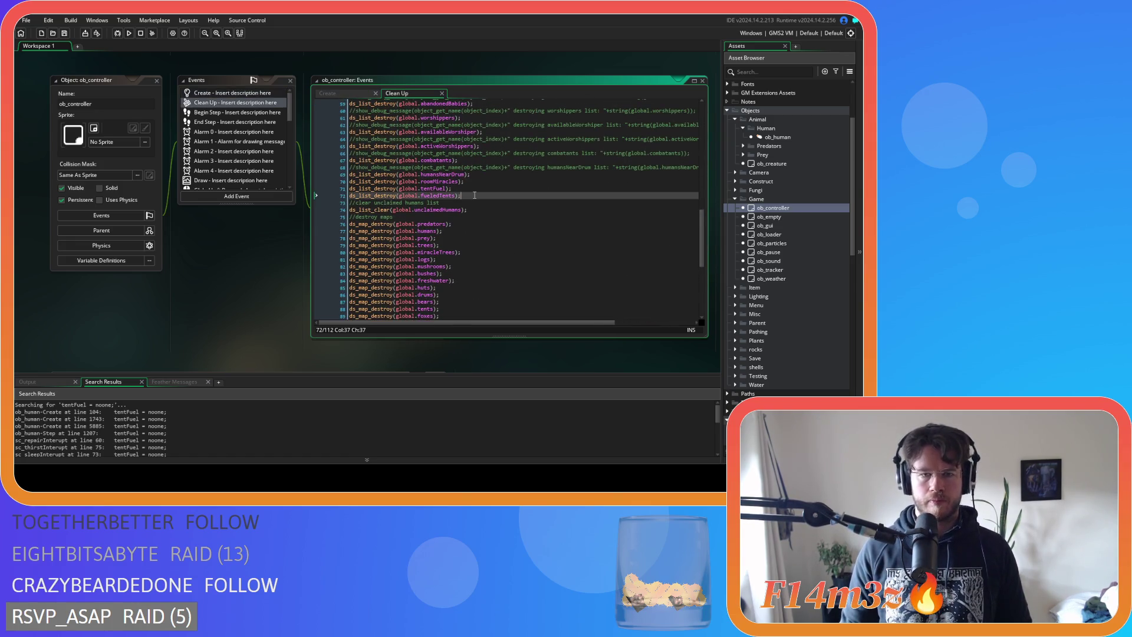
key("ctrl+d")
double_click(436, 202)
key("ctrl+v")
key("End")
key("ctrl+s")
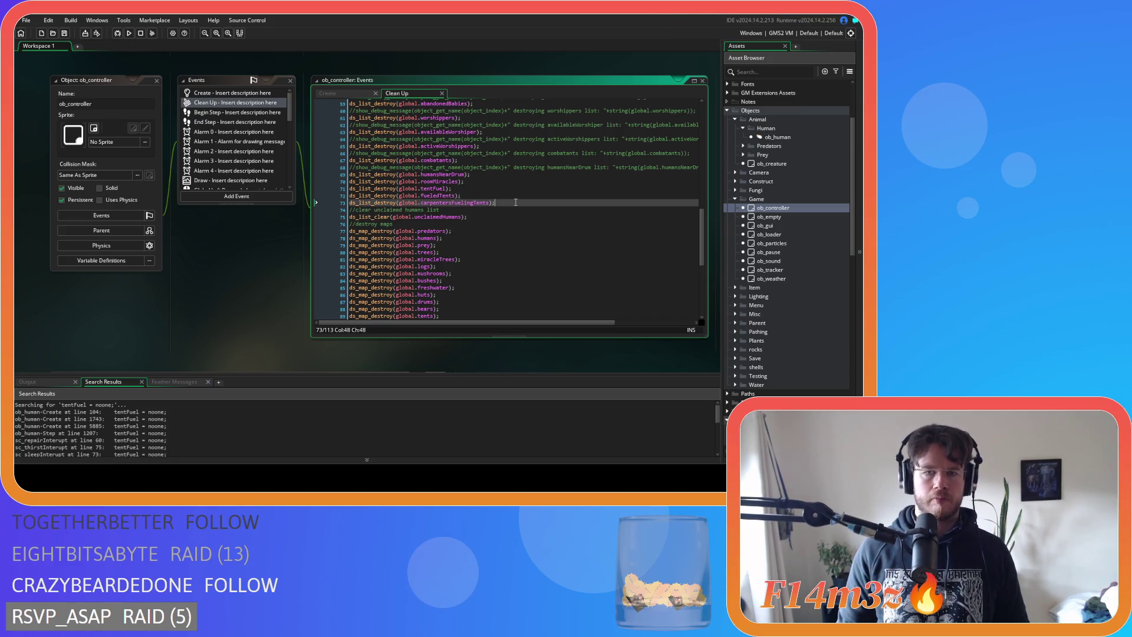
Return to the Create event at the end of line 157
left_click(344, 94)
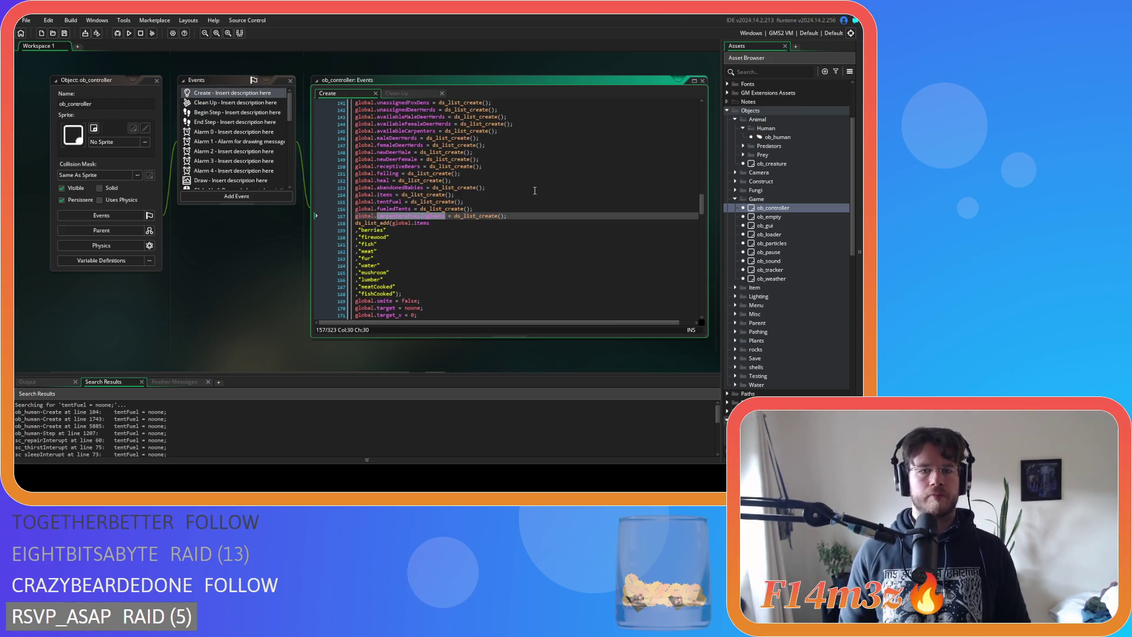
left_click(557, 217)
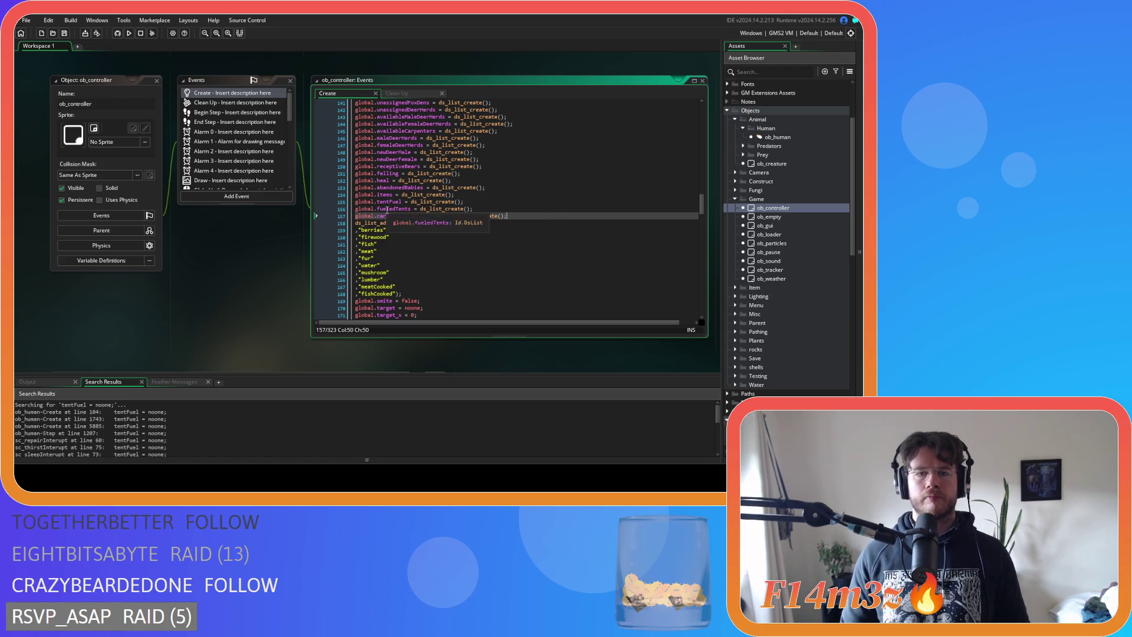
scroll(232, 239, "up", 5)
scroll(232, 240, "down", 2)
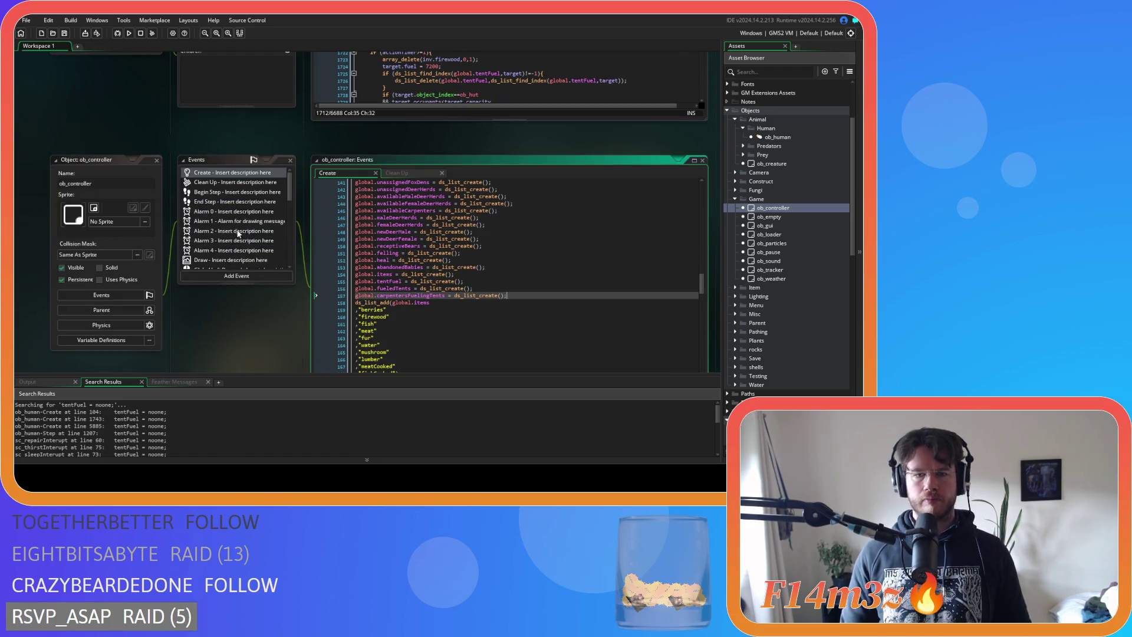
Close the ob_controller windows and return to sc_stateConditions' tent-fuel branch near line 1559
left_click(157, 160)
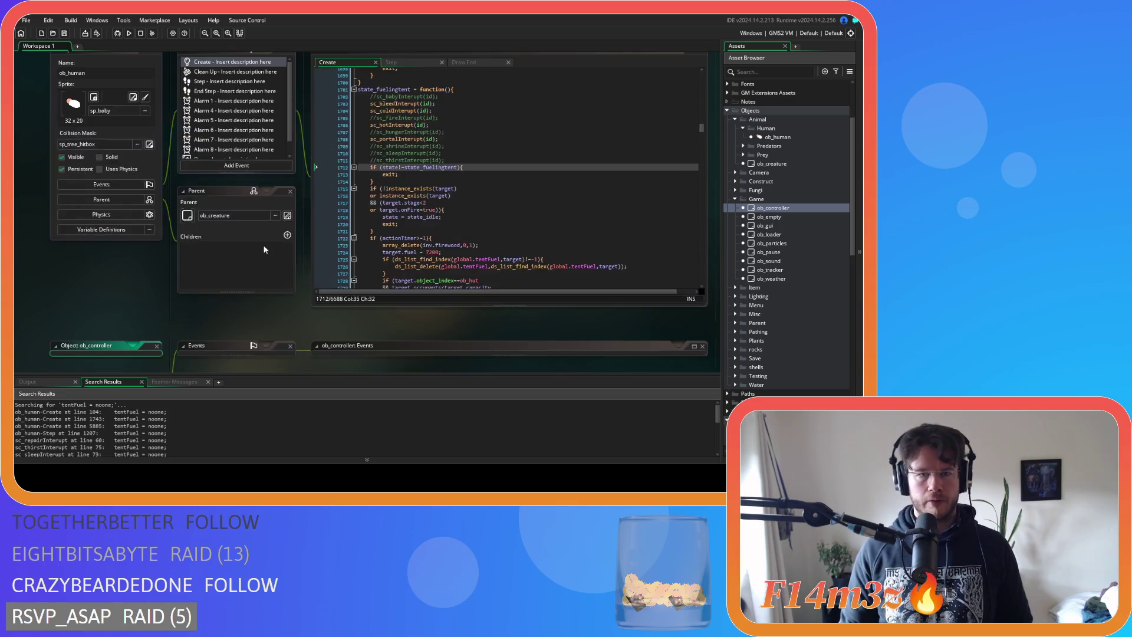
scroll(127, 259, "up", 15)
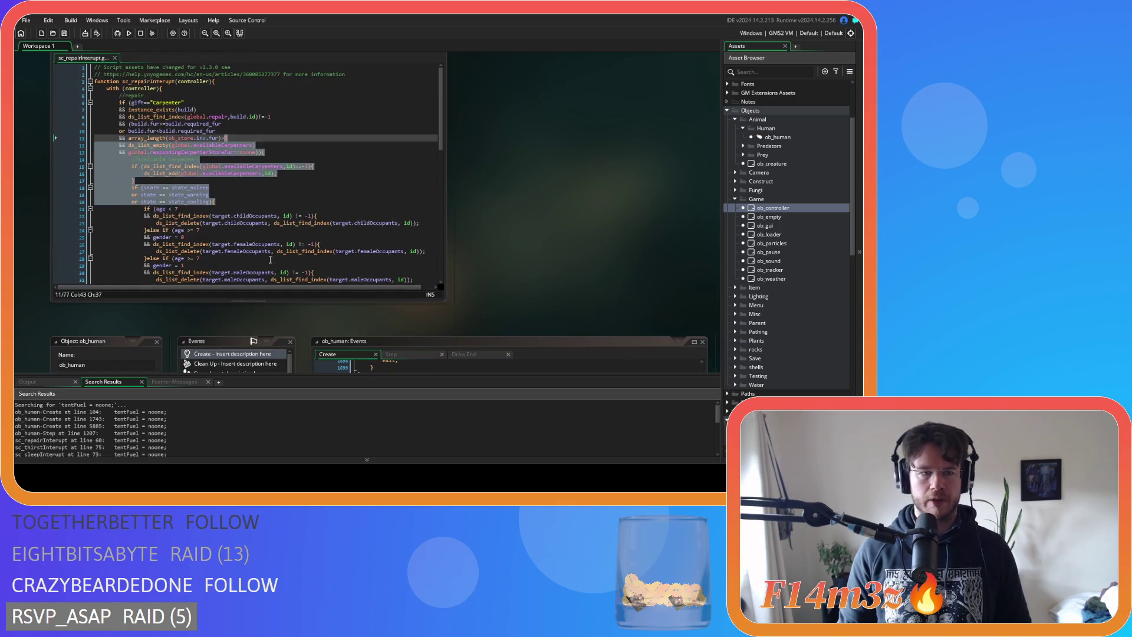
scroll(538, 233, "up", 8)
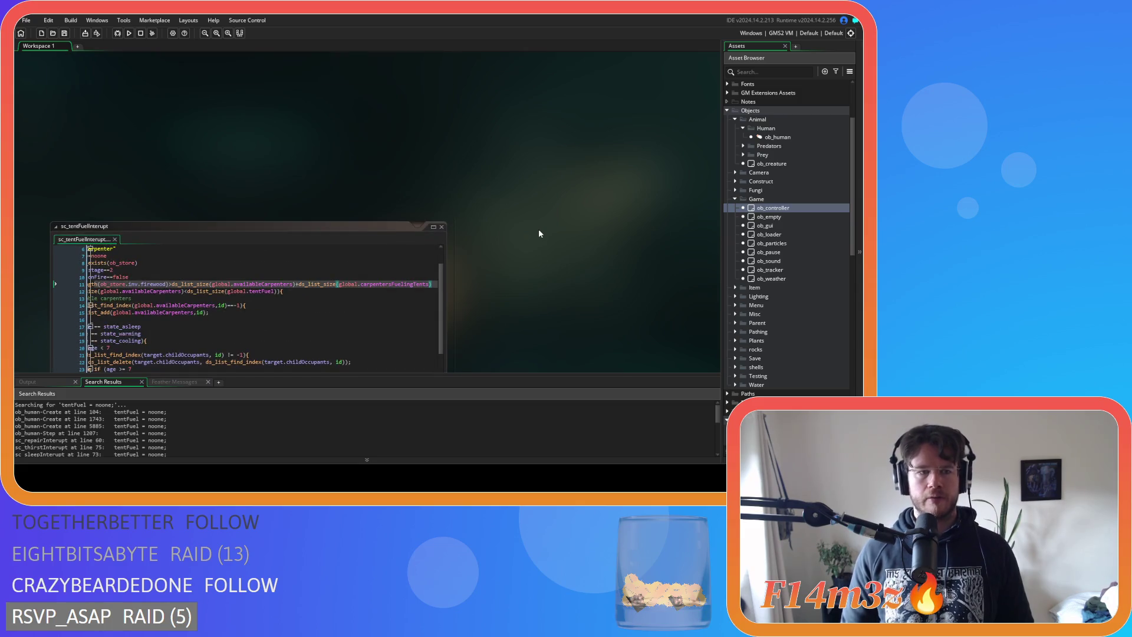
scroll(538, 233, "down", 5)
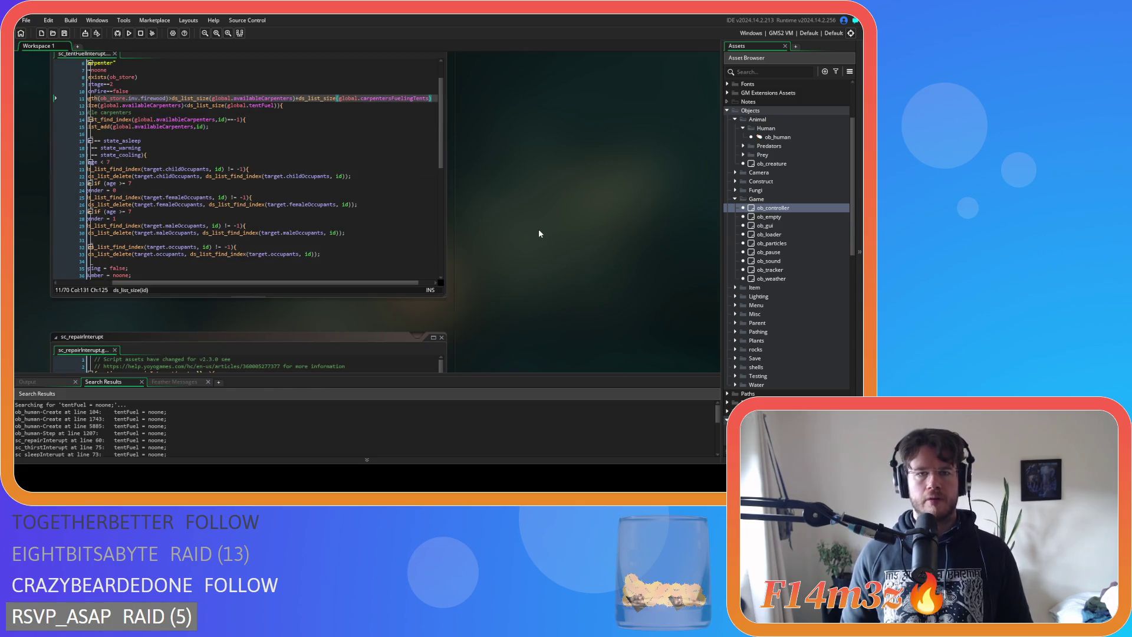
scroll(539, 233, "down", 5)
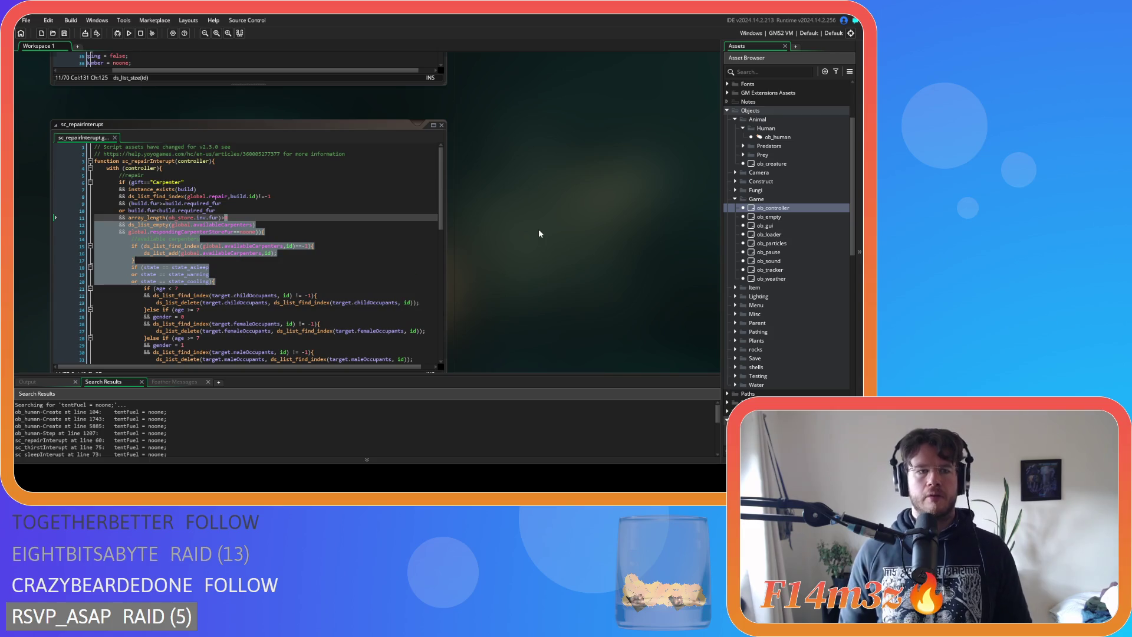
scroll(539, 233, "down", 10)
scroll(526, 251, "down", 3)
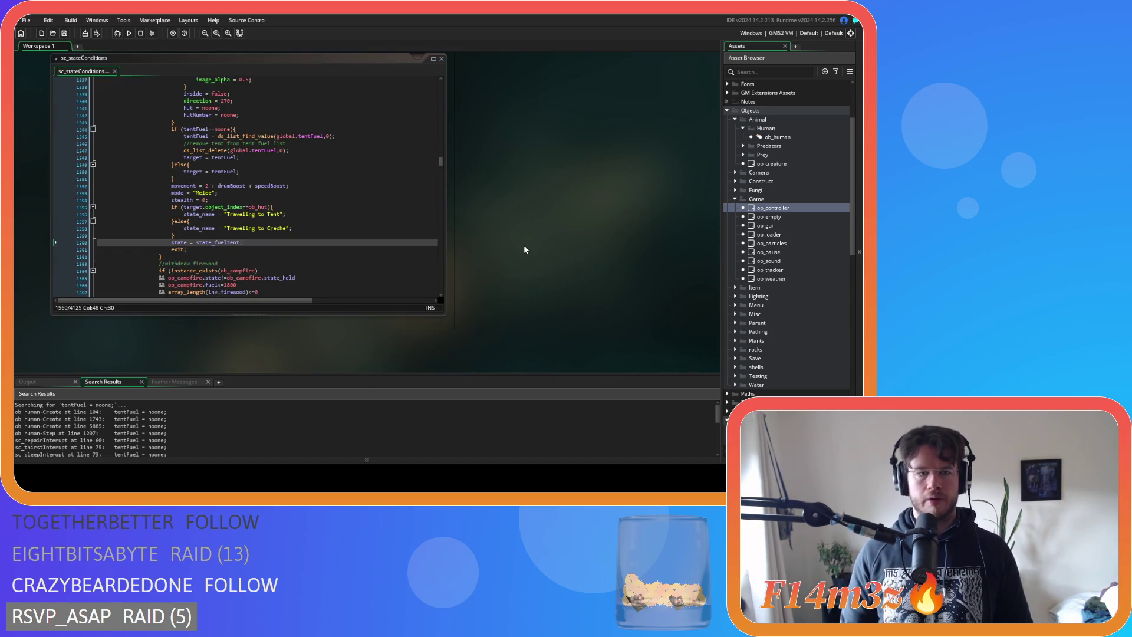
left_click(284, 235)
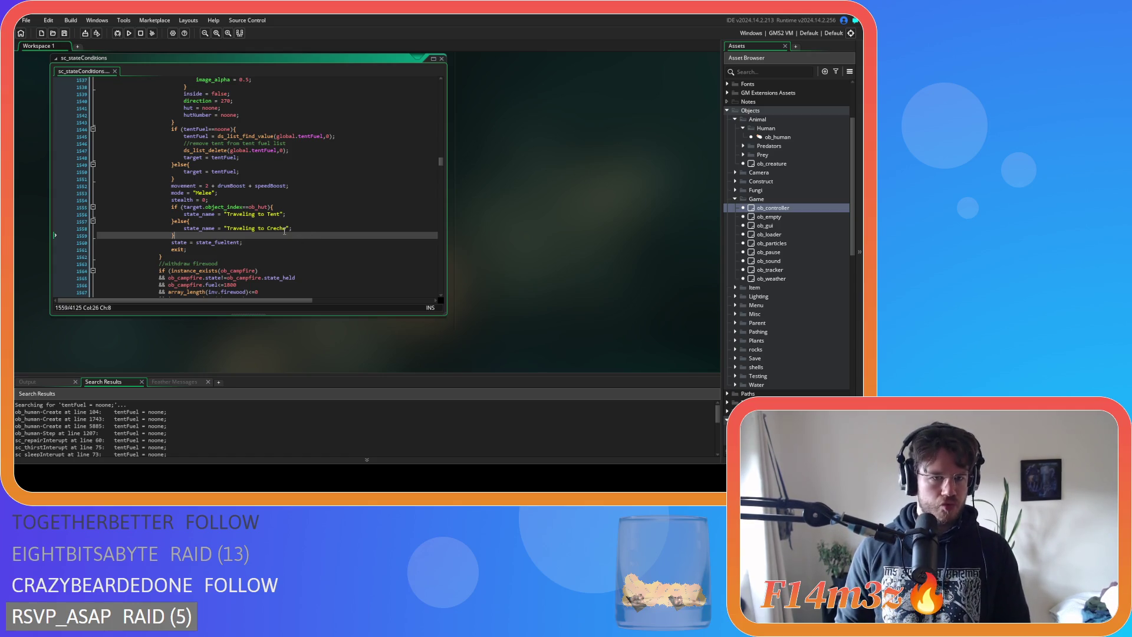
scroll(284, 231, "up", 2)
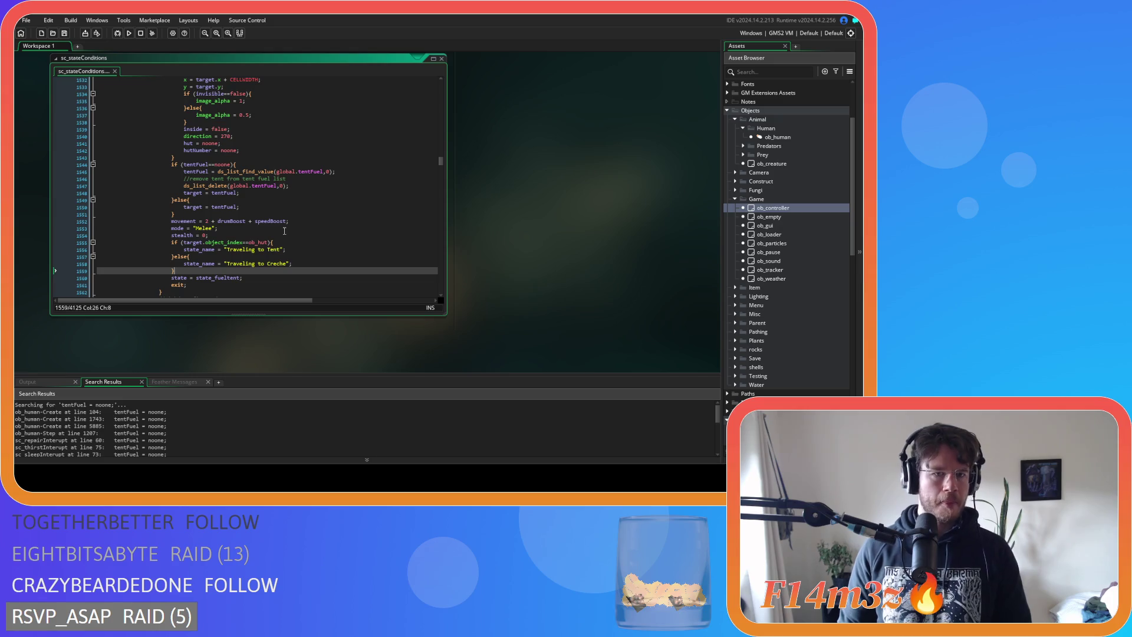
Add if (ds_list_find_index(global.carpentersFuelingTents,id)==-1) with ds_list_add(global.carpentersFuelingTents,id) after the else block
left_click(197, 214)
key("Return")
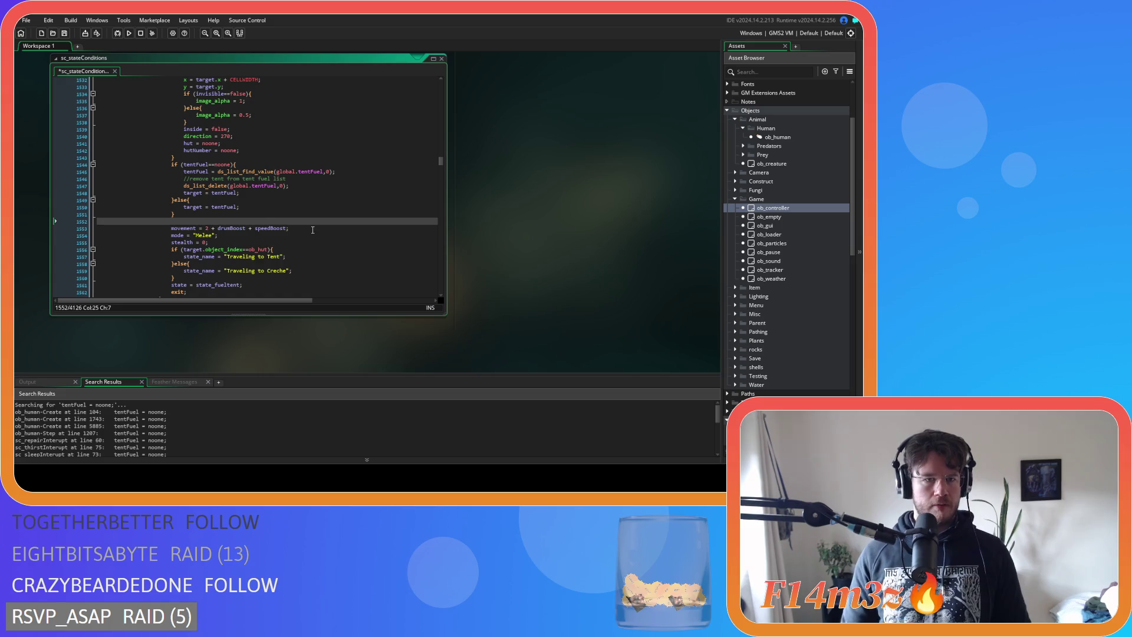
type("if(")
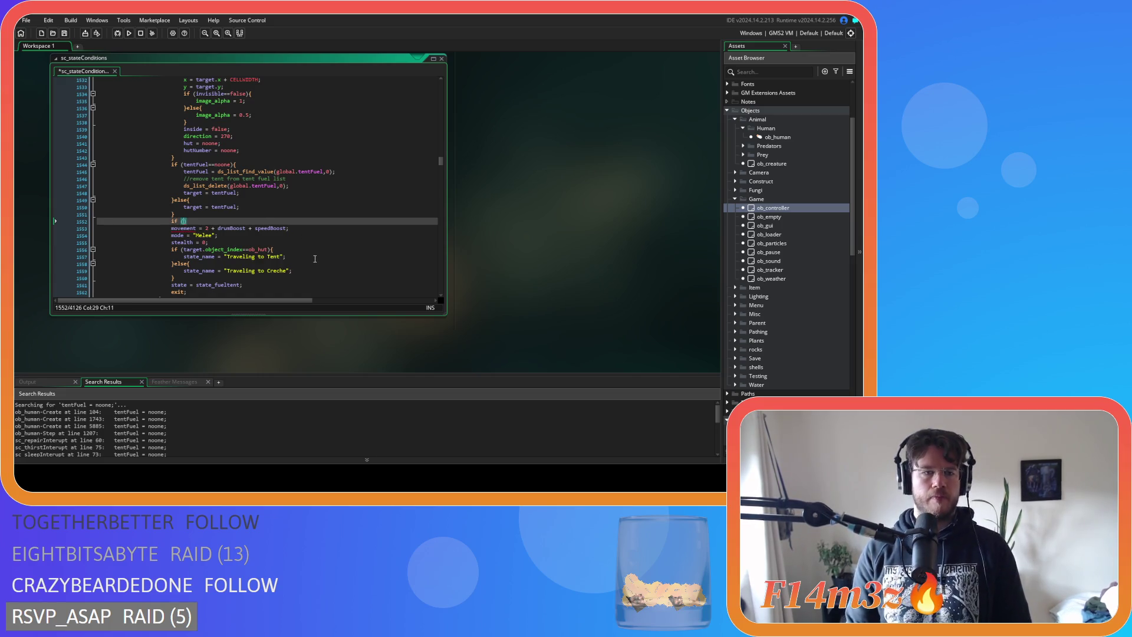
type("ds_list_F")
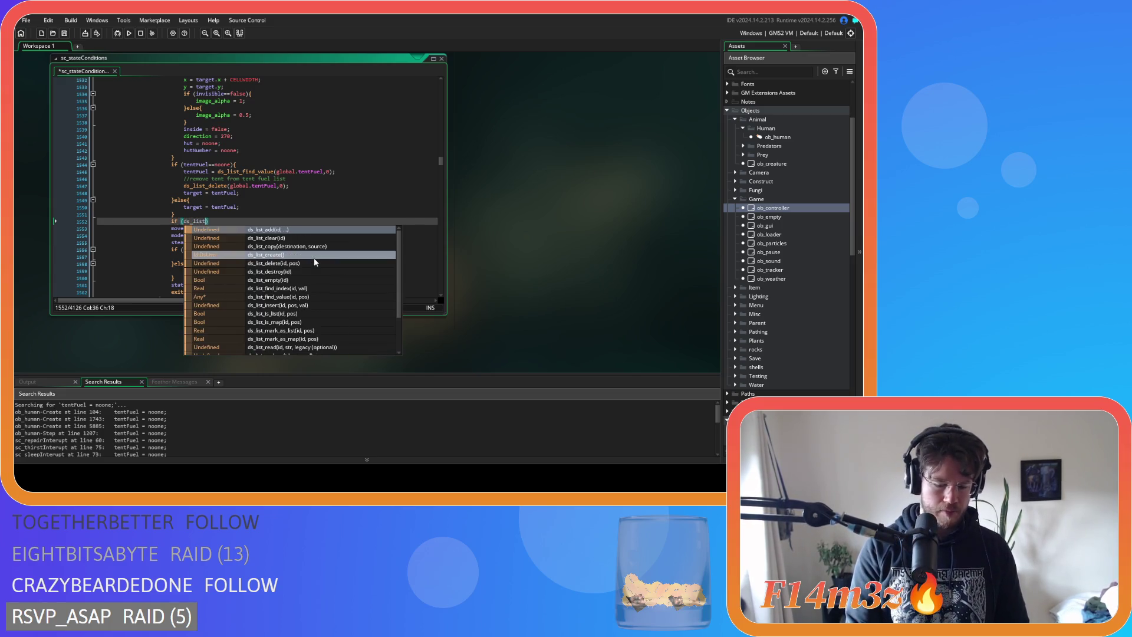
key("Return")
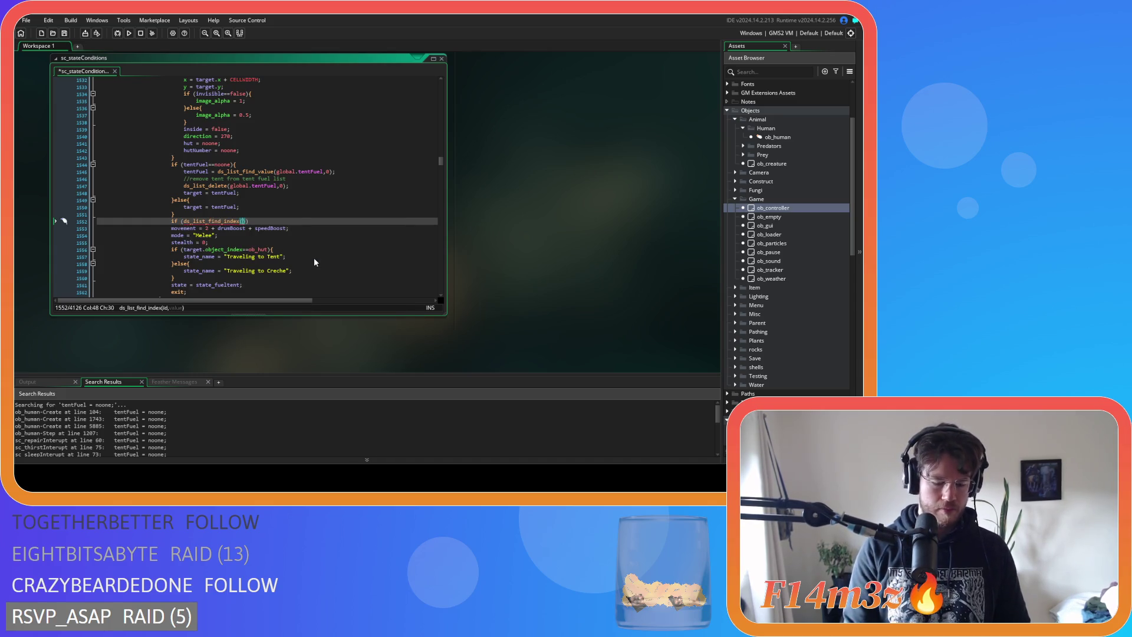
type("global.carp")
key("Return")
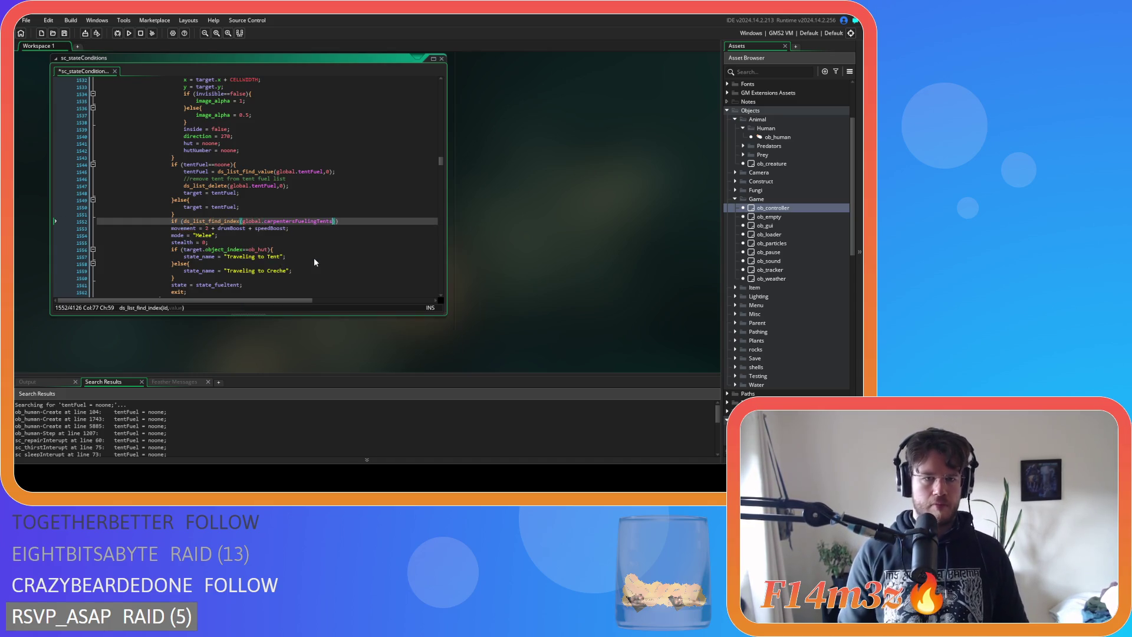
type(",")
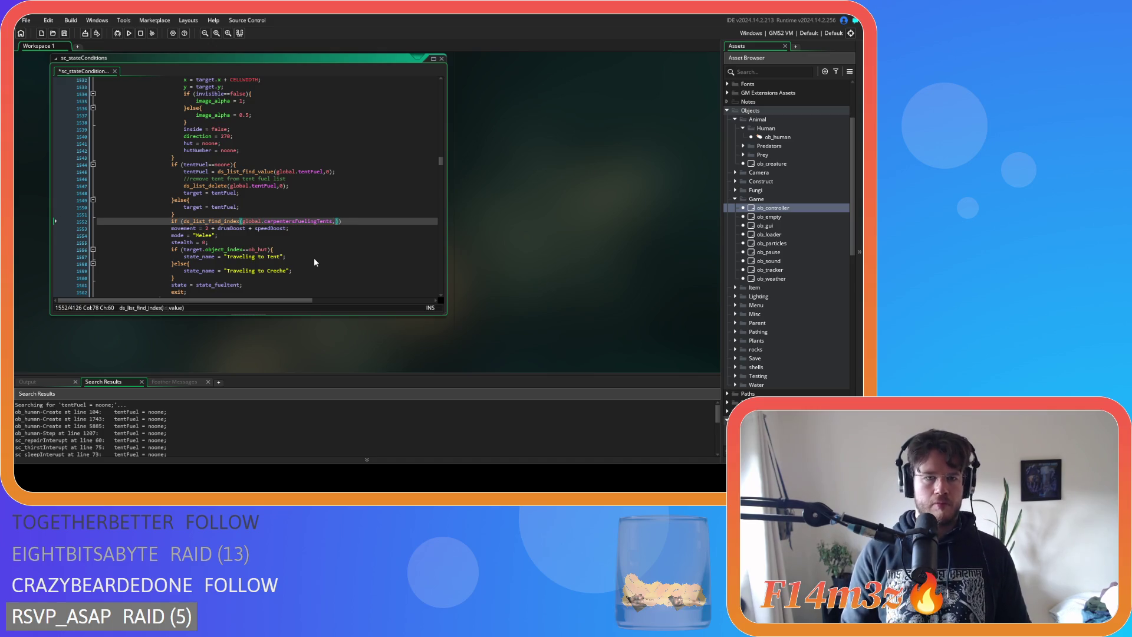
type("id)==-1){")
key("Return")
type("ds")
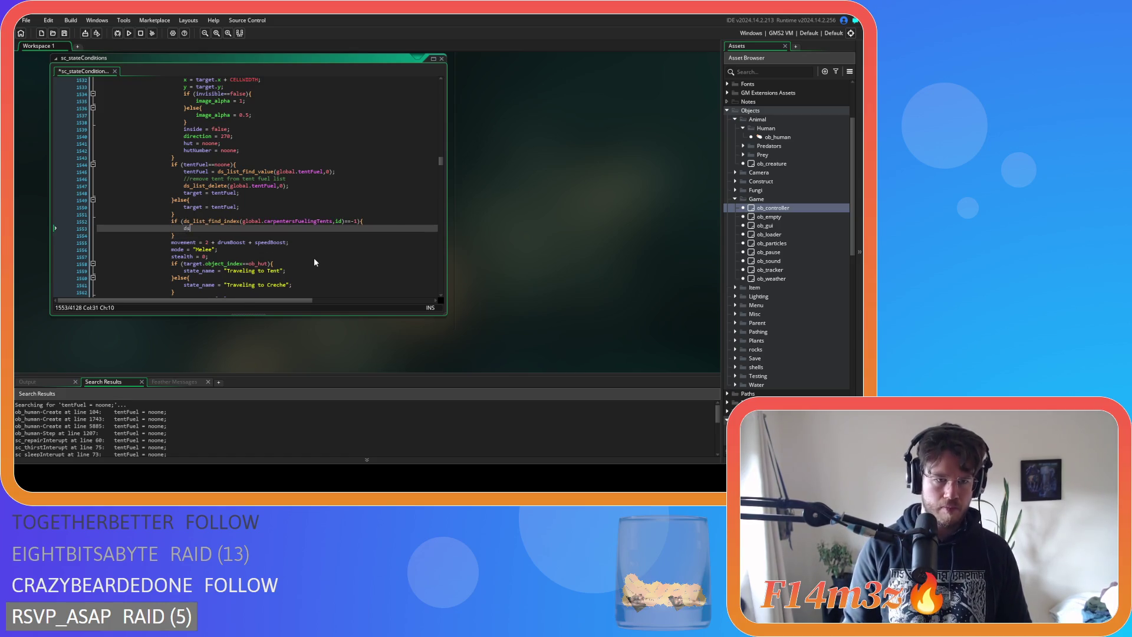
type("_list_Ad")
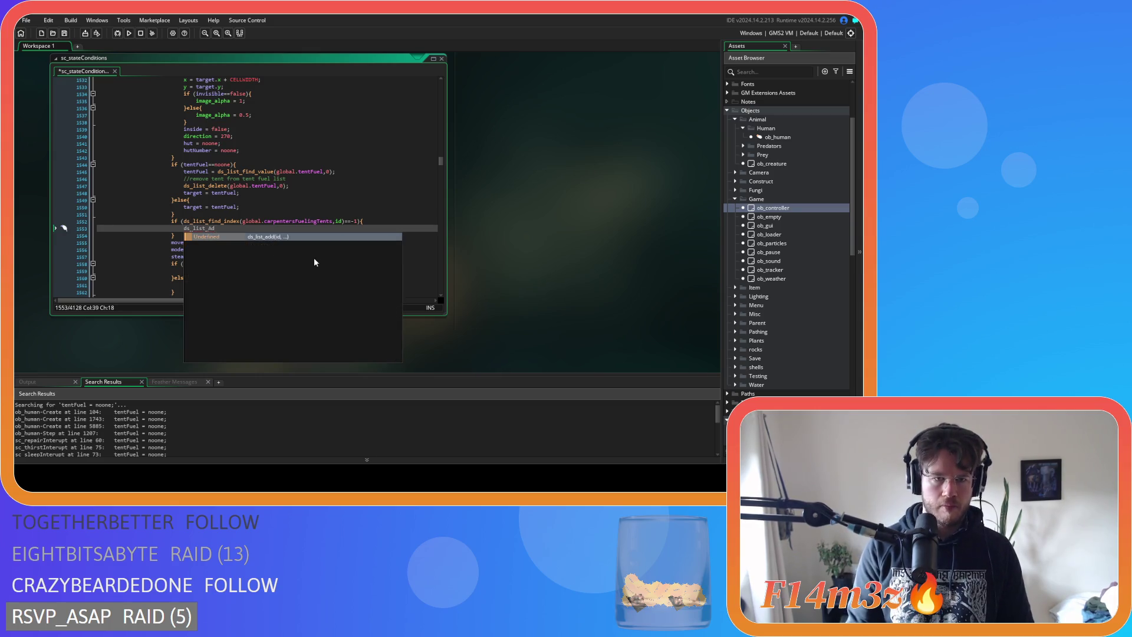
key("Return")
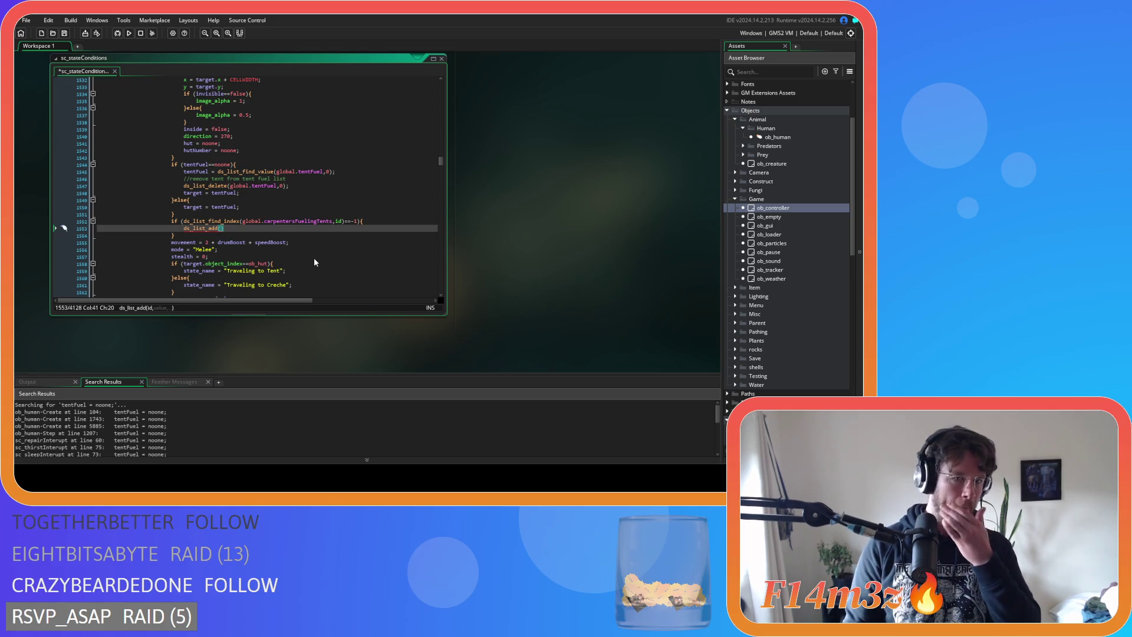
type("global.carpentersFuelingTents,id)")
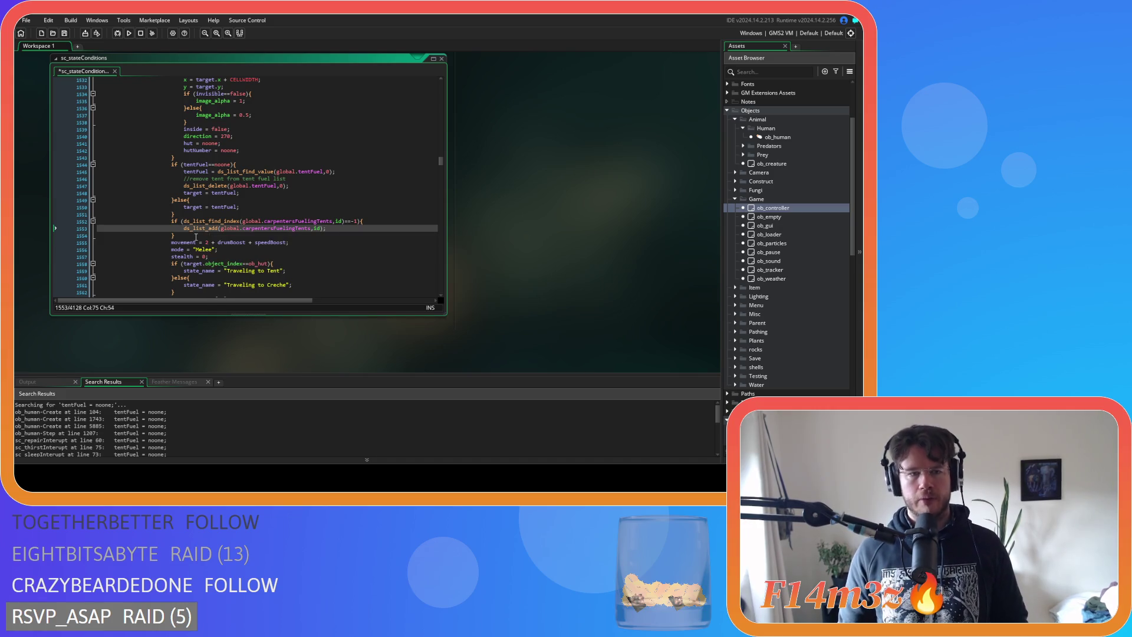
left_click_drag(189, 236, 172, 225)
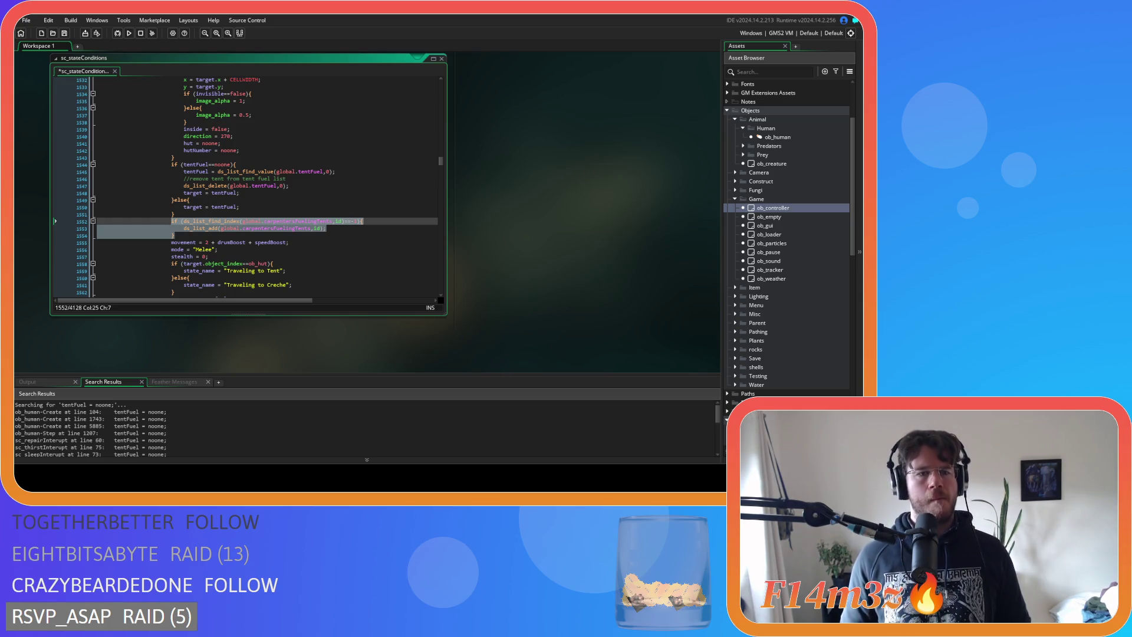
Open the ob_human object from the Asset Browser
scroll(248, 183, "up", 2)
scroll(247, 183, "down", 4)
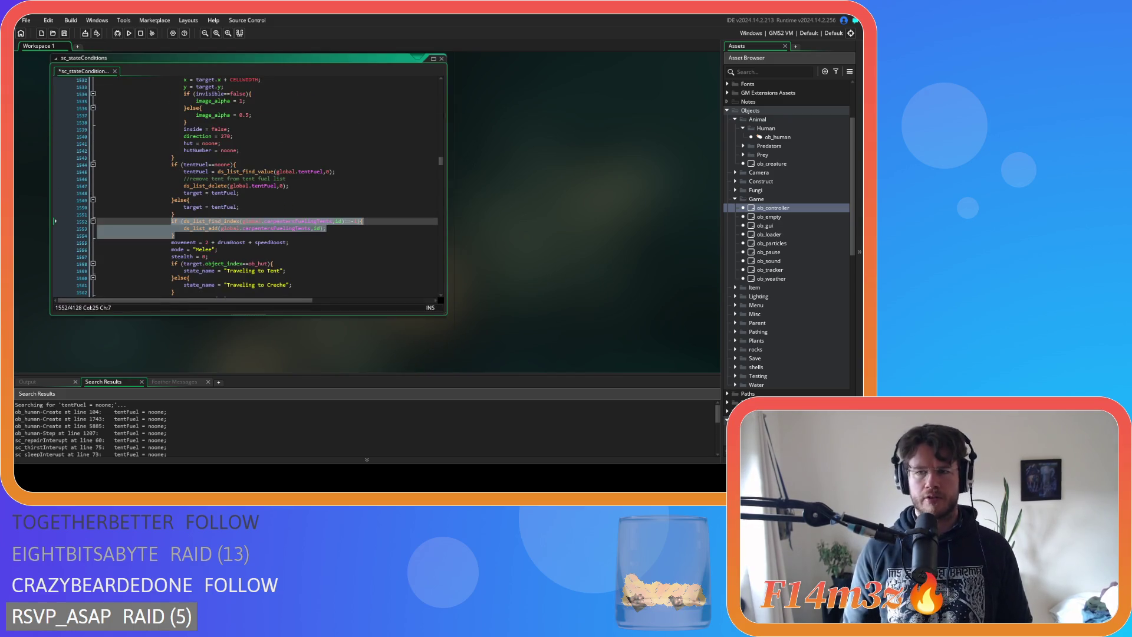
double_click(777, 137)
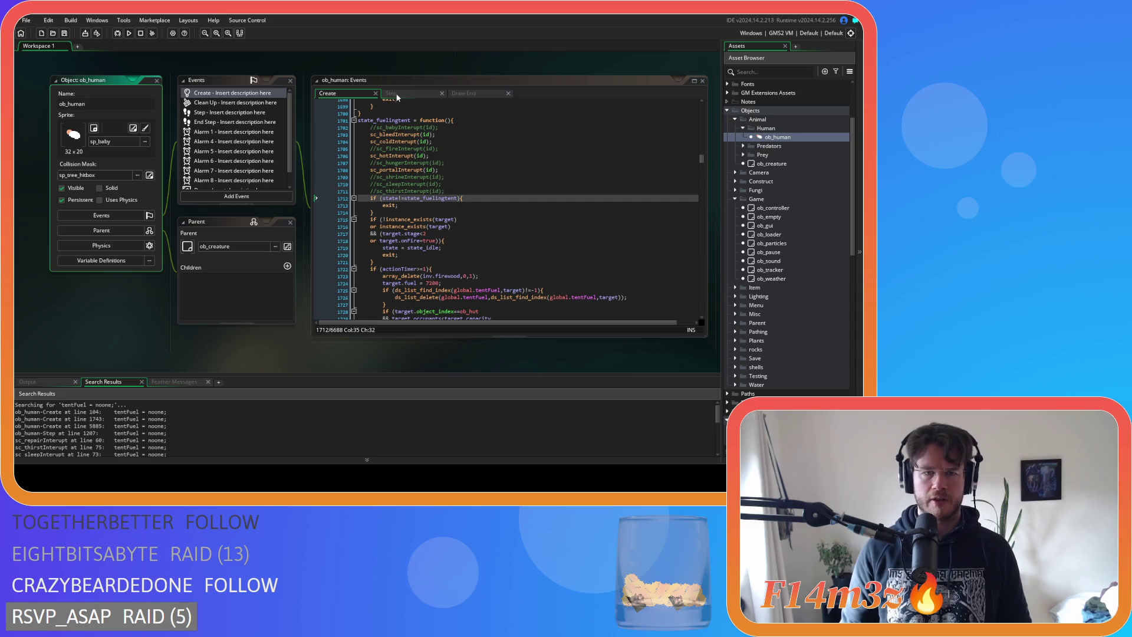
View ob_human's Step event below the tent-fuel assignment near line 89, then open ob_save
left_click(398, 94)
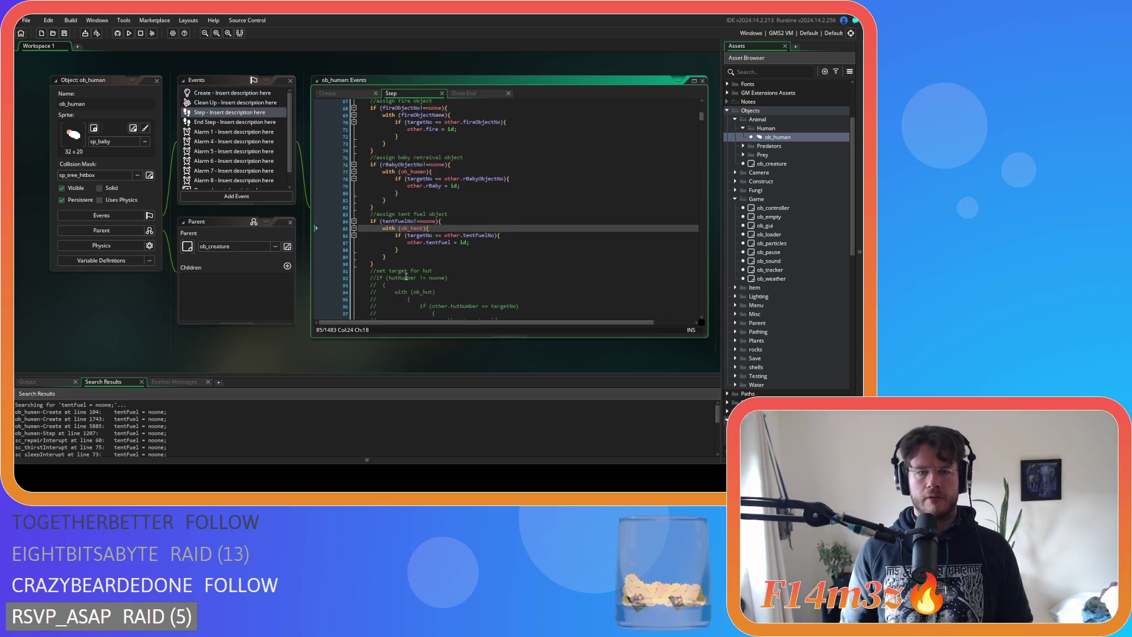
left_click(443, 258)
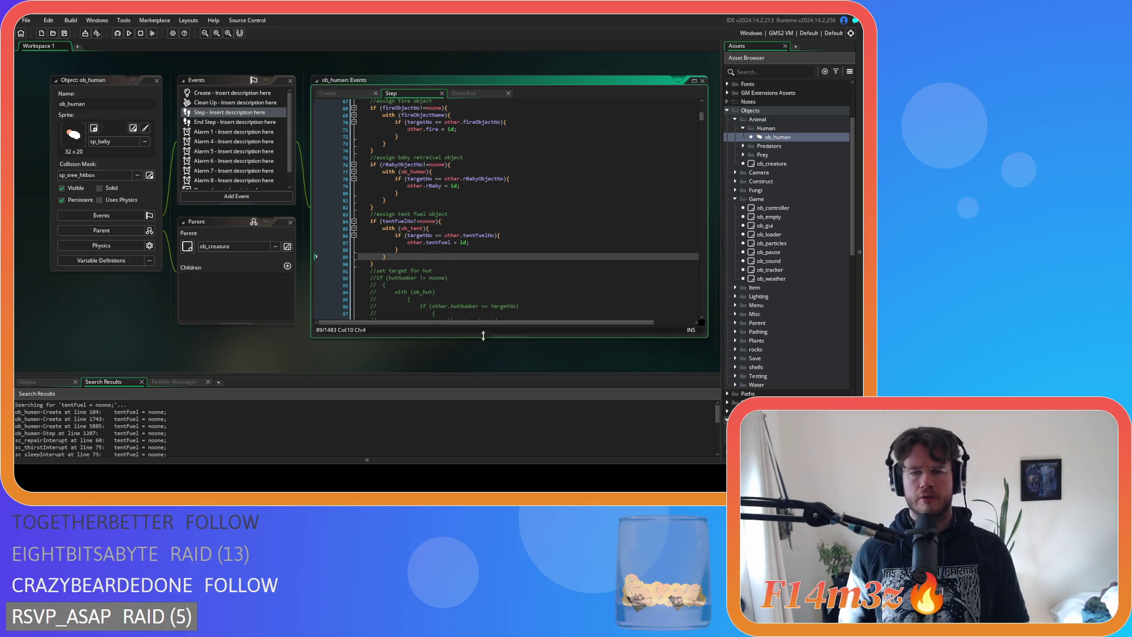
scroll(773, 295, "down", 10)
scroll(773, 295, "up", 7)
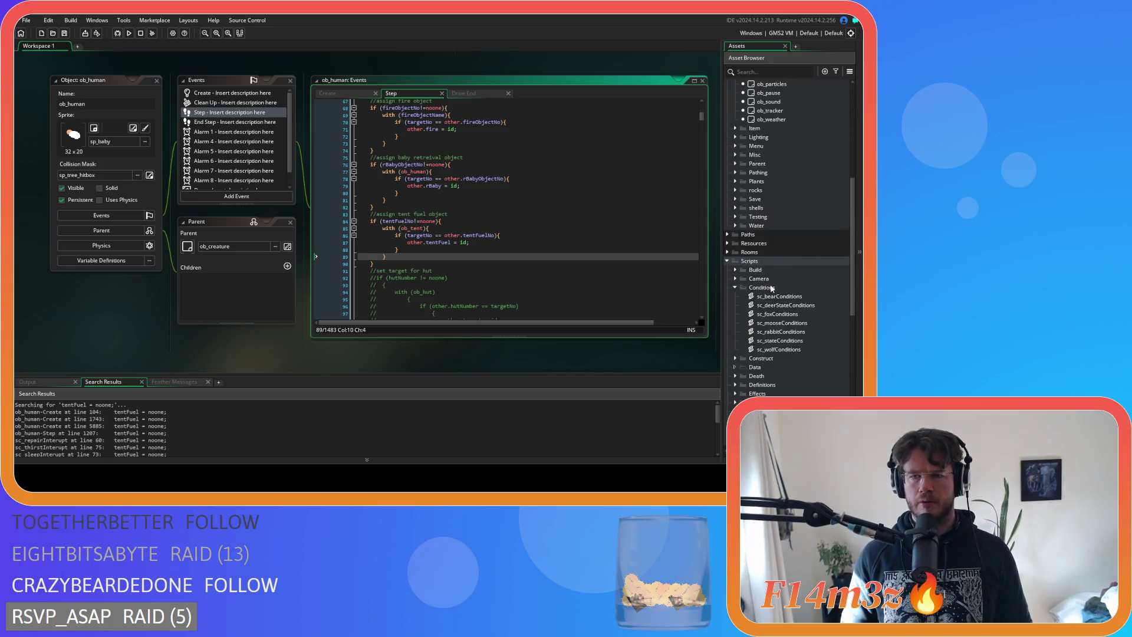
double_click(765, 217)
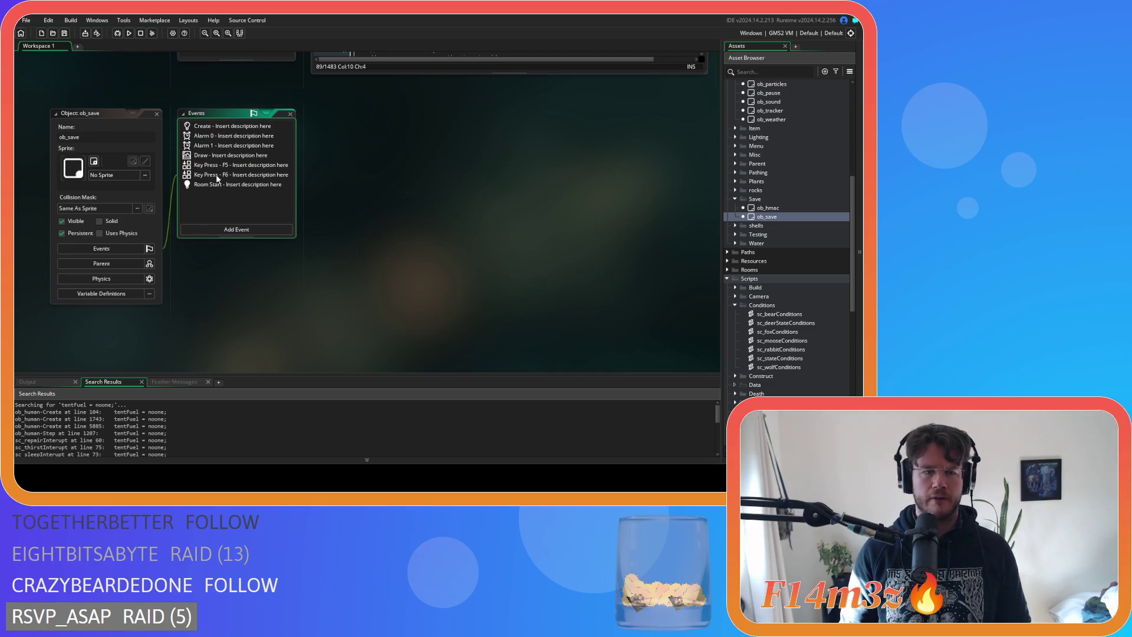
Open ob_save's F5 Key Press code and jump to sc_saveHuman from the line 52 call
double_click(223, 167)
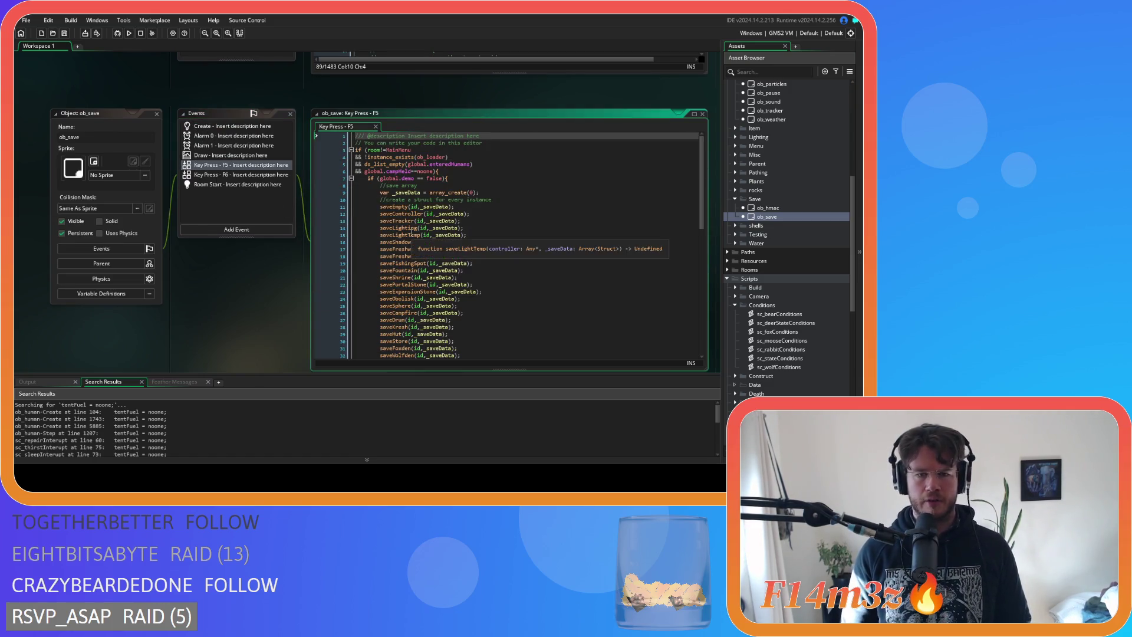
scroll(462, 254, "down", 5)
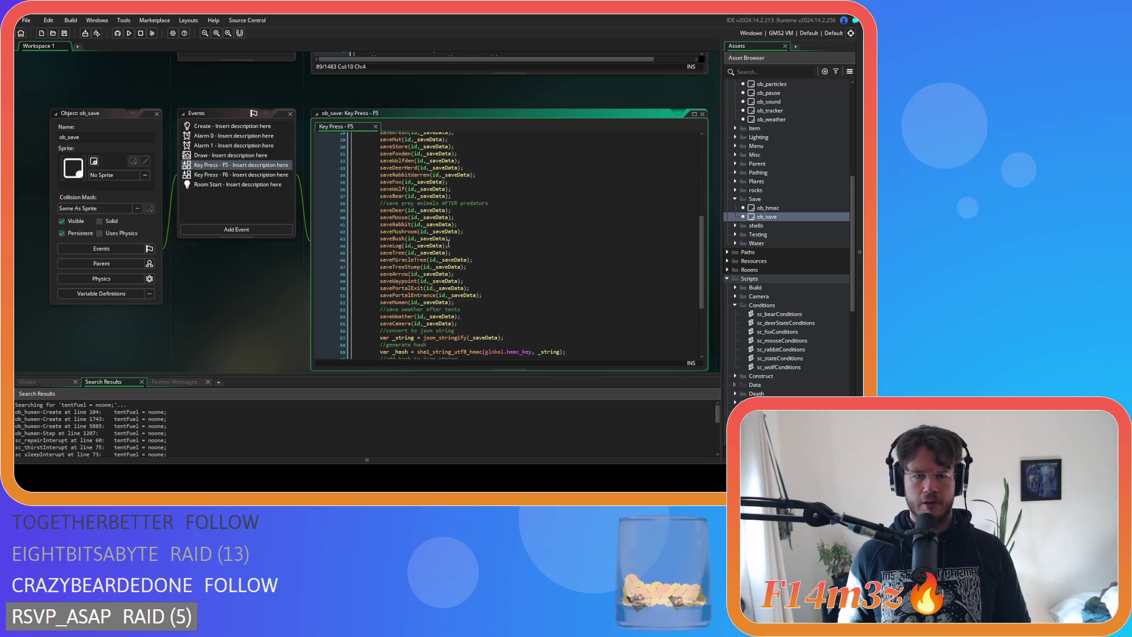
scroll(442, 238, "down", 4)
scroll(434, 232, "up", 10)
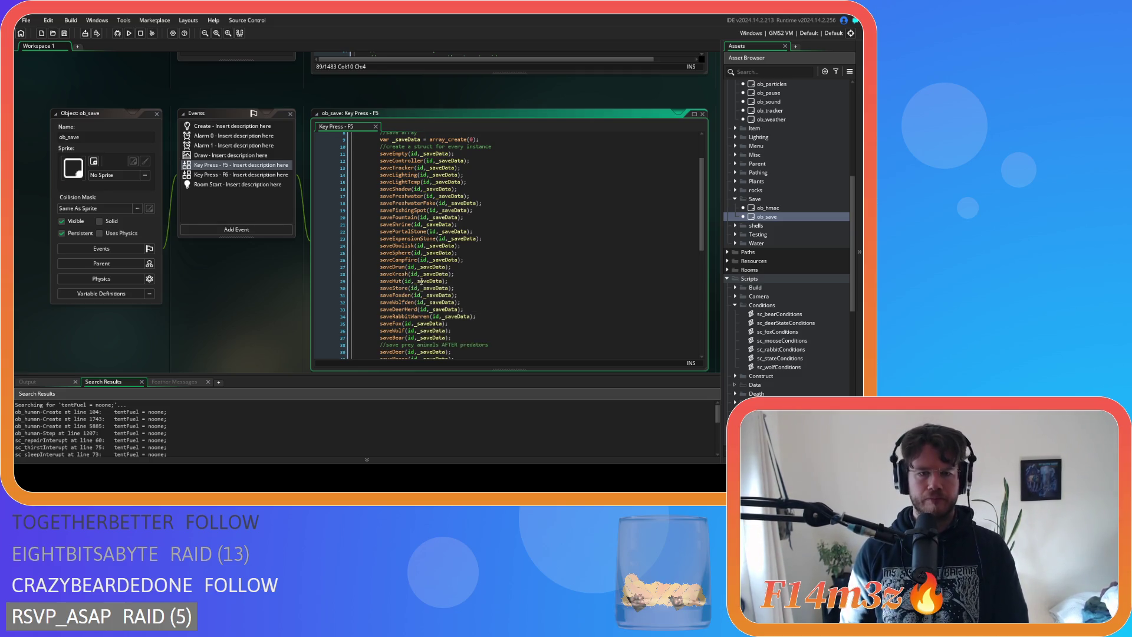
scroll(418, 269, "down", 4)
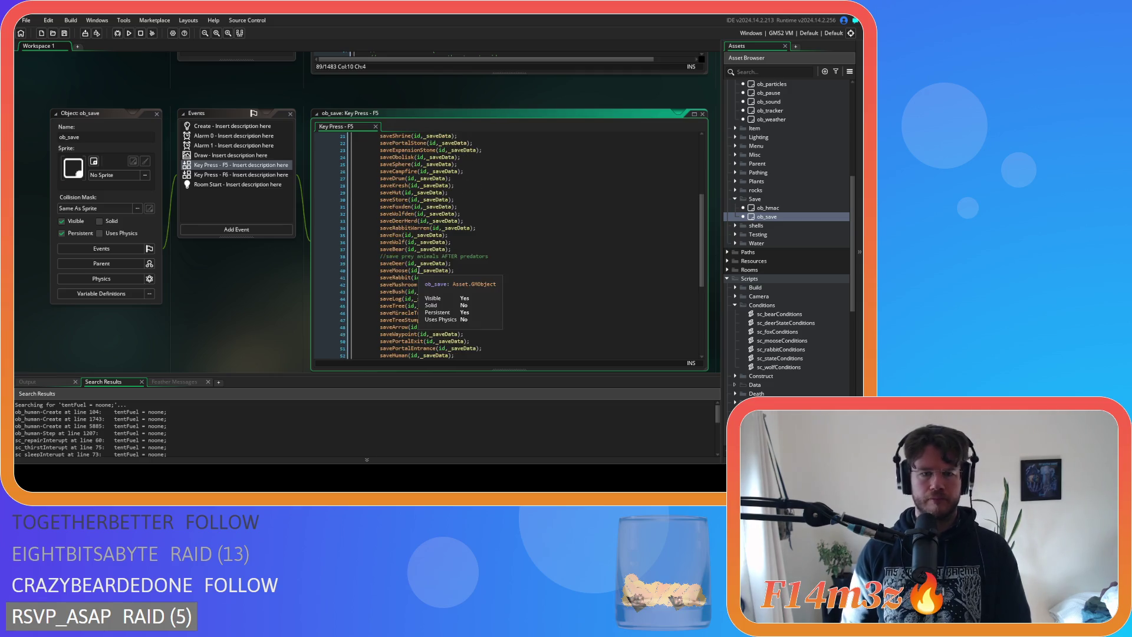
scroll(449, 282, "down", 2)
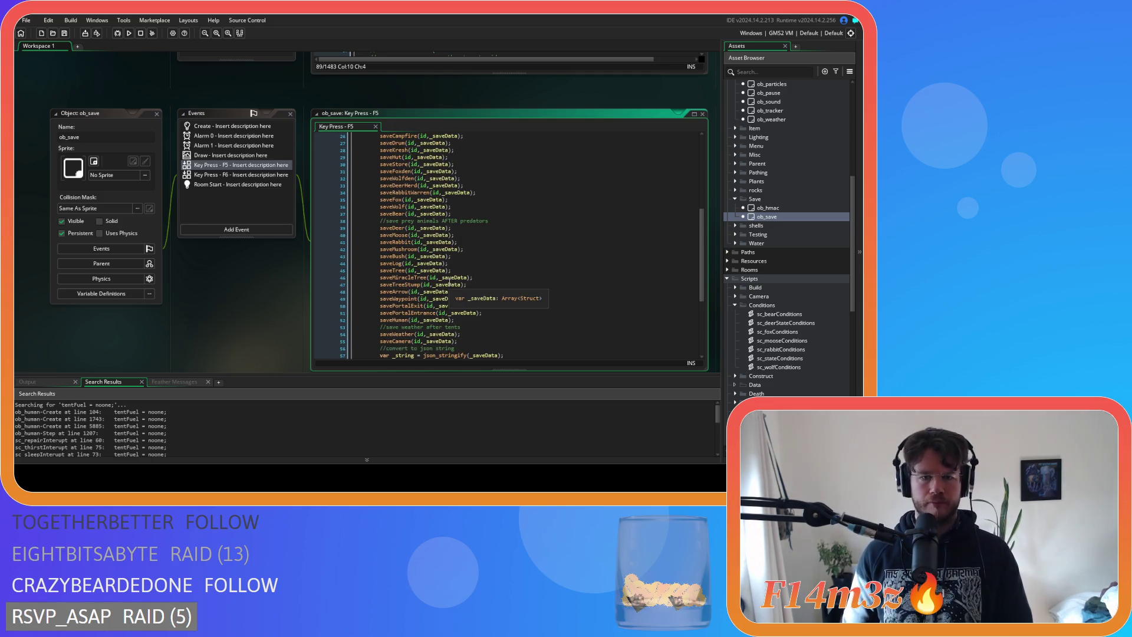
left_click(390, 320)
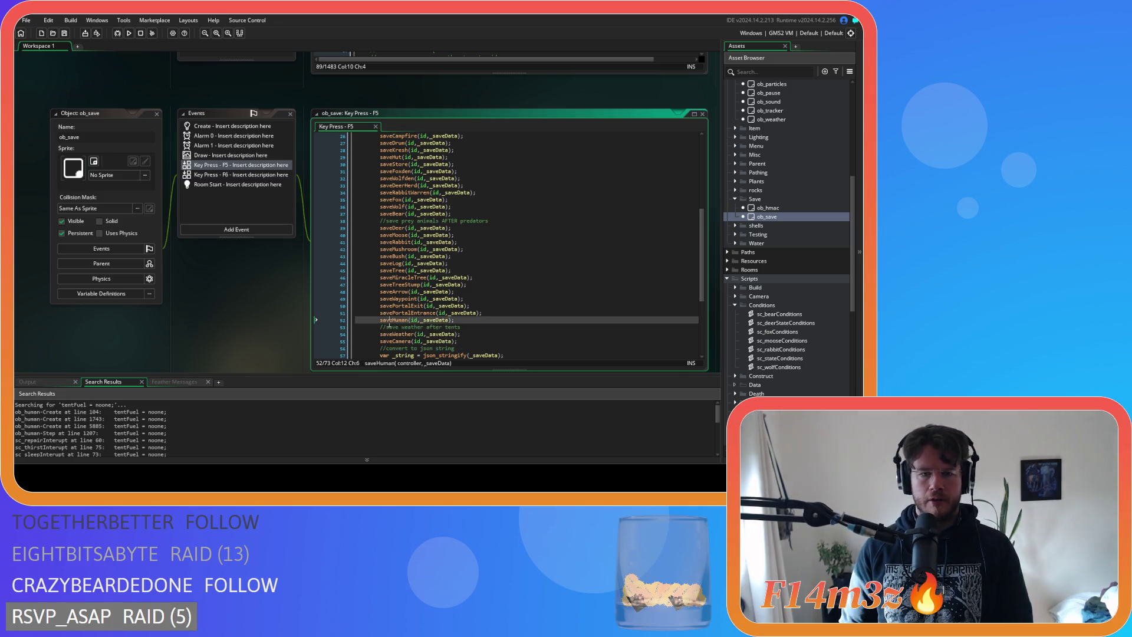
middle_click(389, 321)
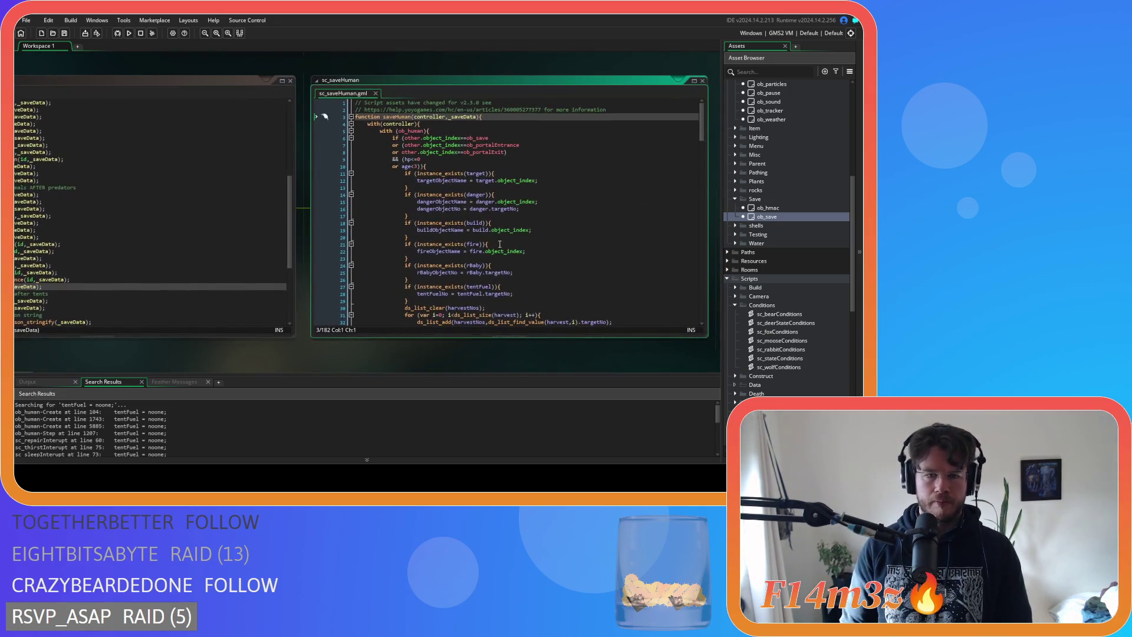
Check line 28 of sc_saveHuman for how tentFuelNo is saved, then return to ob_human's Step code
left_click(501, 294)
mouse_move(220, 116)
left_mouse_down()
mouse_move(184, 80)
mouse_move(220, 87)
mouse_move(161, 81)
mouse_move(245, 50)
left_mouse_up()
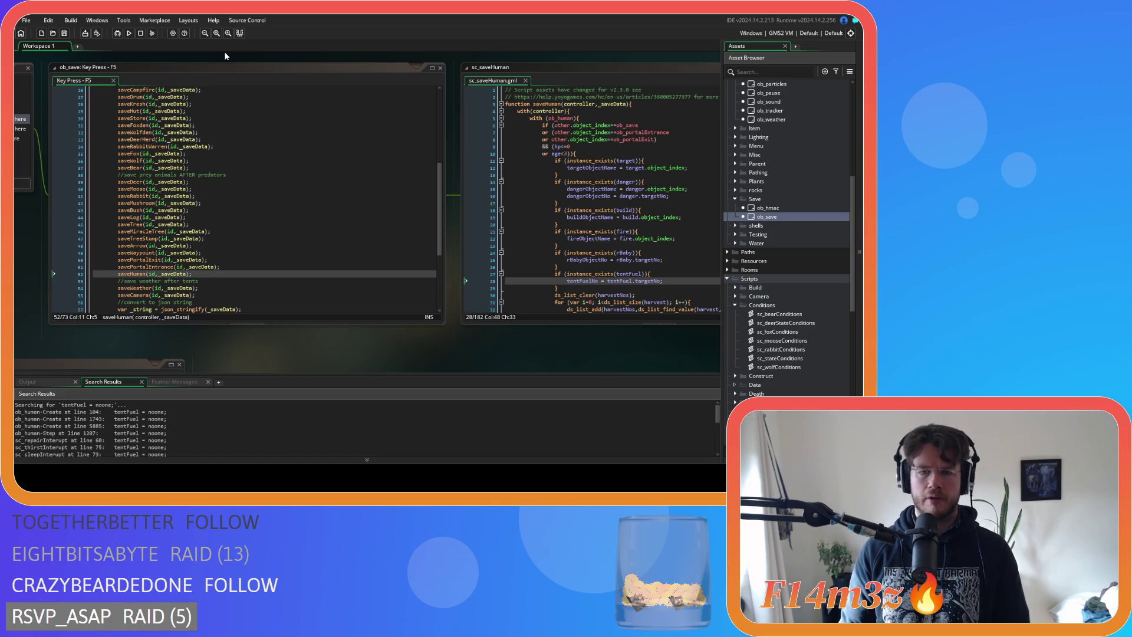
mouse_move(88, 80)
left_mouse_down()
mouse_move(105, 63)
mouse_move(136, 61)
mouse_move(213, 209)
left_mouse_up()
left_click_drag(98, 140, 94, 121)
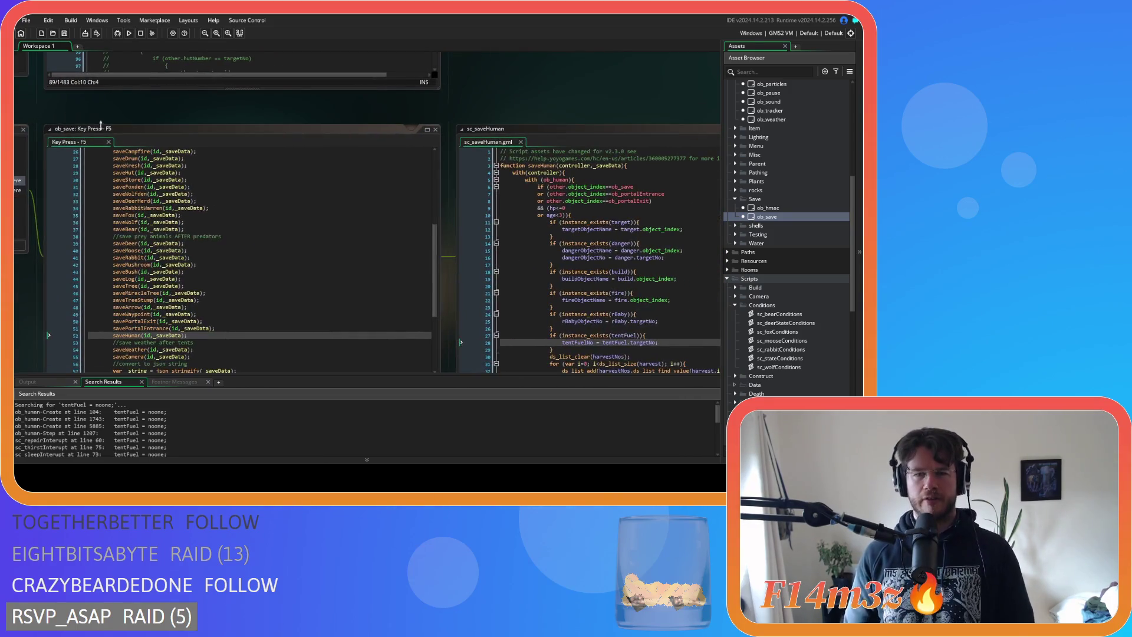
left_click_drag(190, 118, 129, 74)
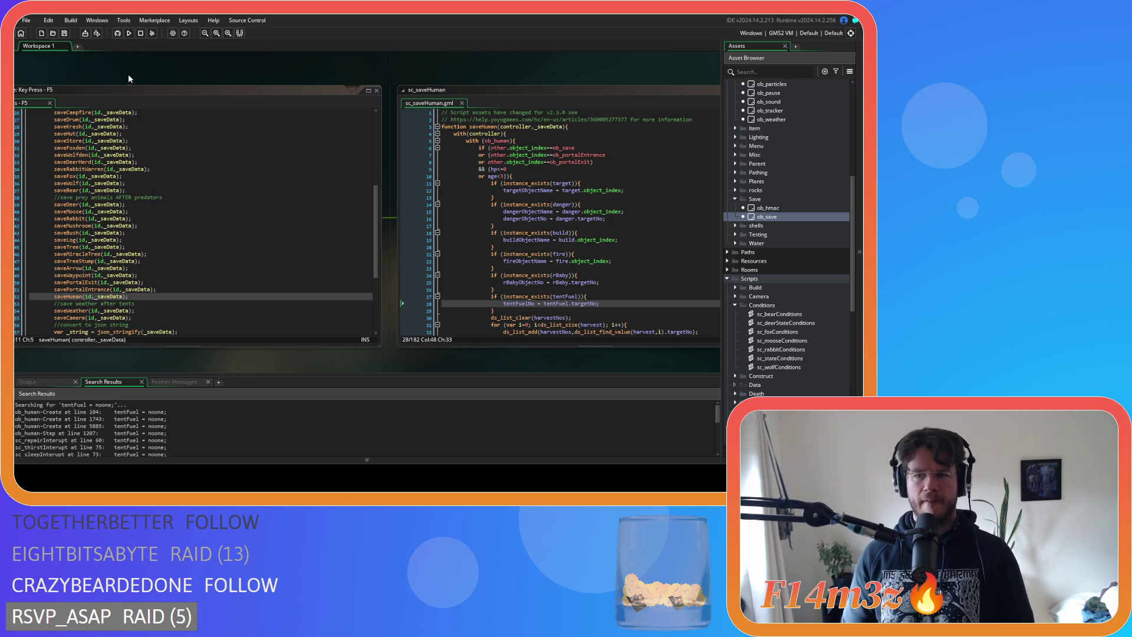
left_click_drag(245, 84, 614, 260)
scroll(564, 153, "up", 2)
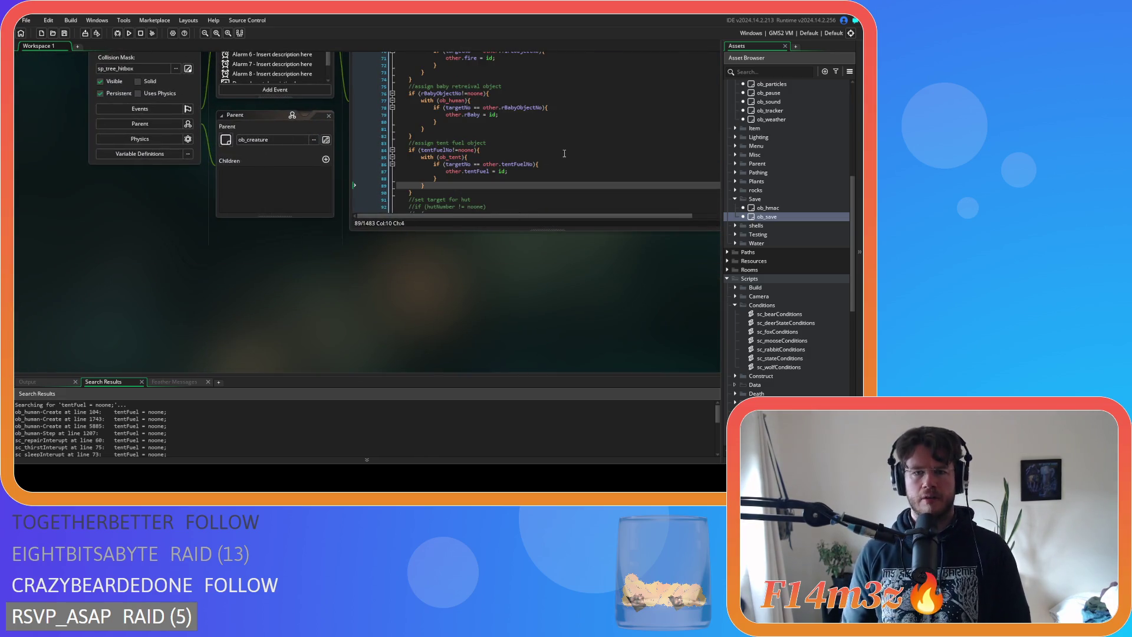
Delete the stray code and blank line 16 after the target check in ob_human's Step event
left_click_drag(504, 262, 473, 266)
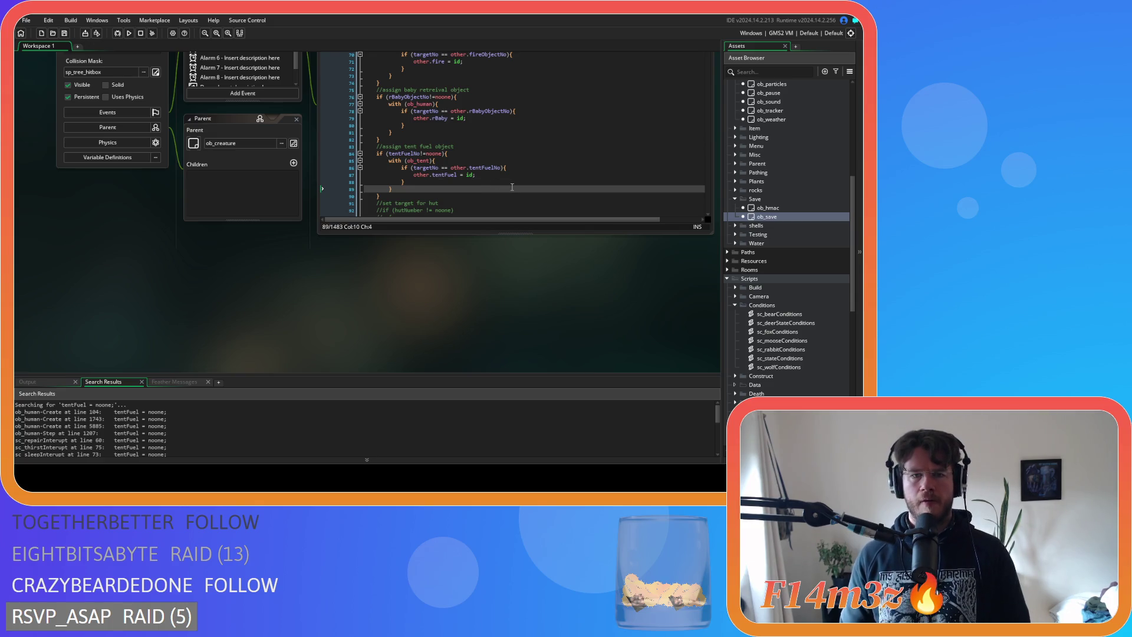
mouse_move(462, 235)
left_mouse_down()
mouse_move(386, 363)
mouse_move(436, 358)
left_mouse_up()
scroll(495, 232, "up", 15)
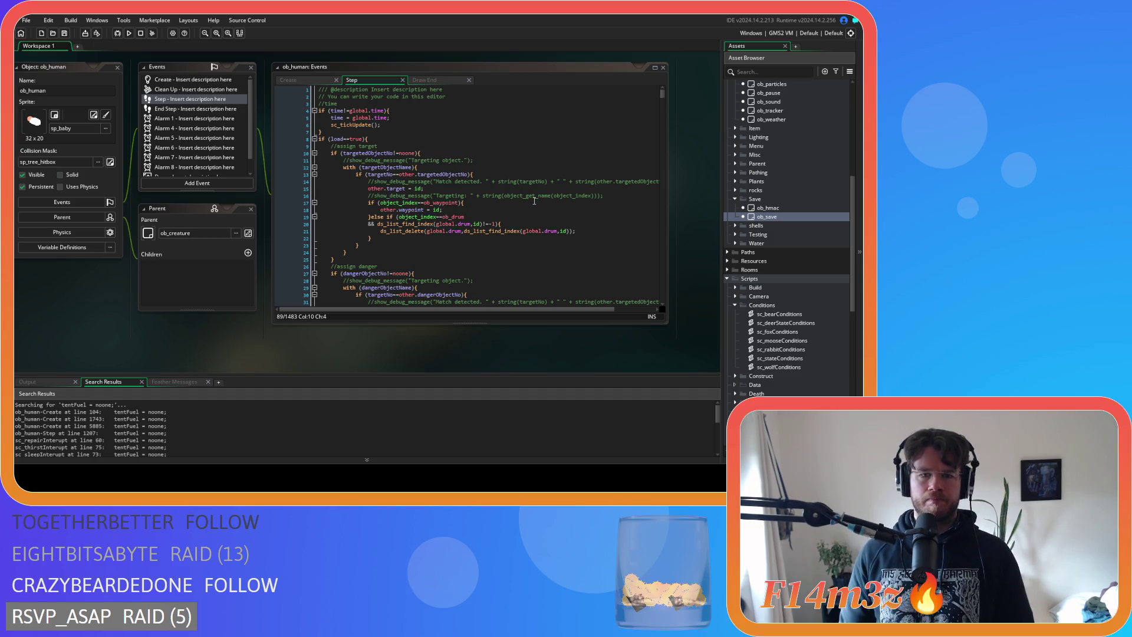
left_click_drag(631, 197, 288, 199)
key("Delete")
key("BackSpace")
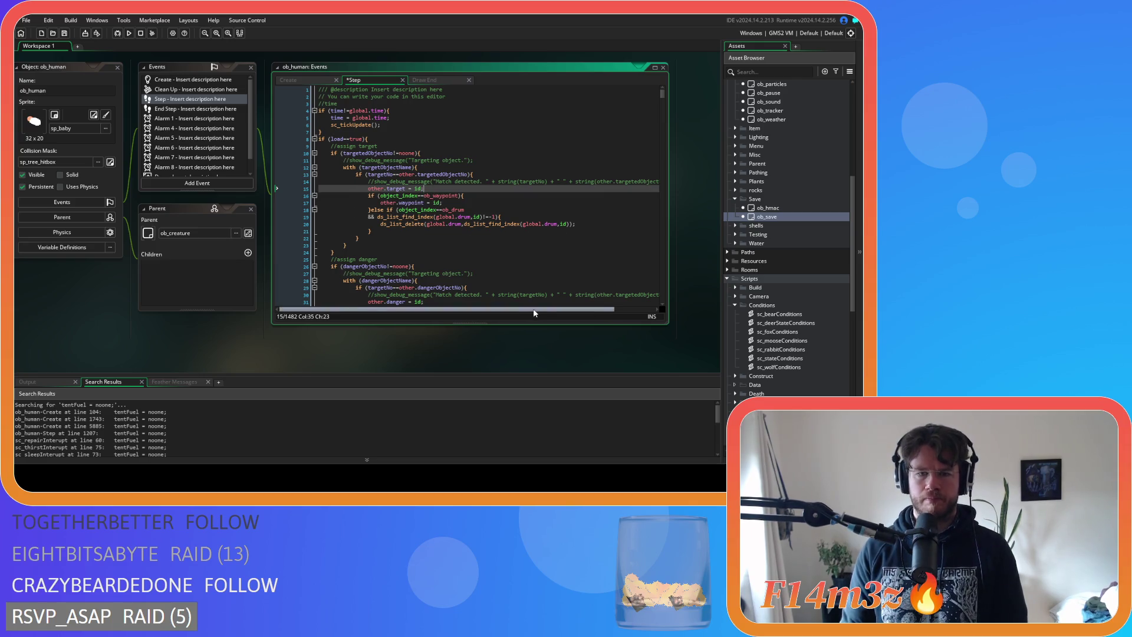
left_click_drag(448, 309, 489, 309)
Remove the commented-out debug lines under the target check and in the danger block
left_click_drag(640, 181, 234, 183)
key("Delete")
key("BackSpace")
scroll(578, 282, "down", 3)
left_click_drag(610, 248, 318, 248)
key("Delete")
key("BackSpace")
Delete one more commented show_debug_message line and recentre the code editor
left_click_drag(528, 308, 568, 309)
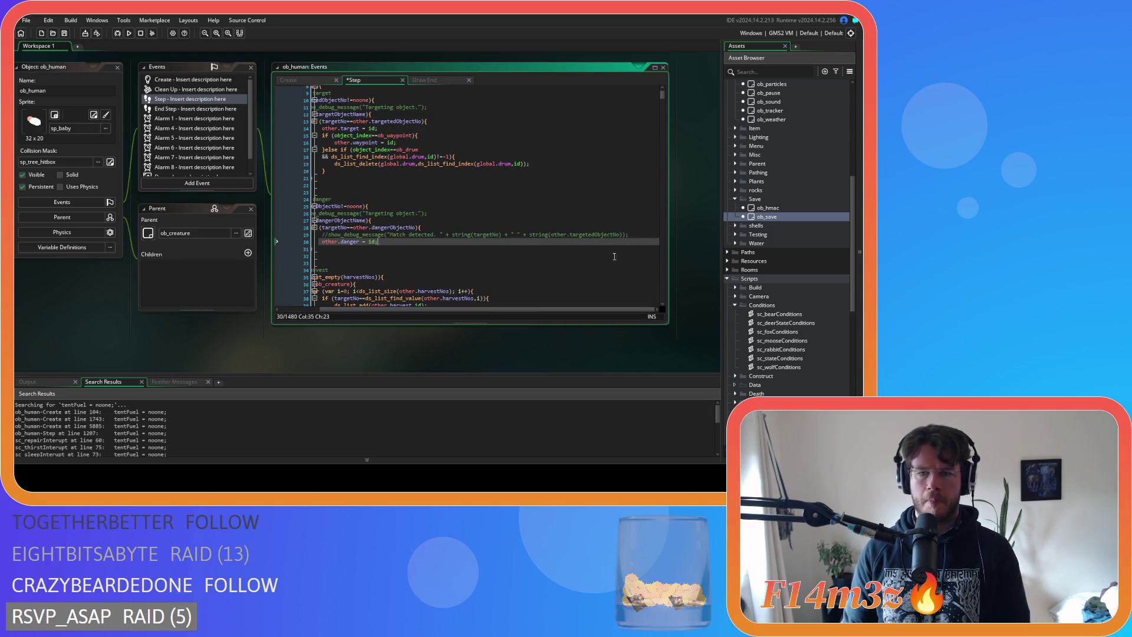
left_click_drag(640, 233, 219, 236)
key("Delete")
key("BackSpace")
left_click(491, 242)
scroll(492, 242, "down", 9)
scroll(492, 242, "up", 12)
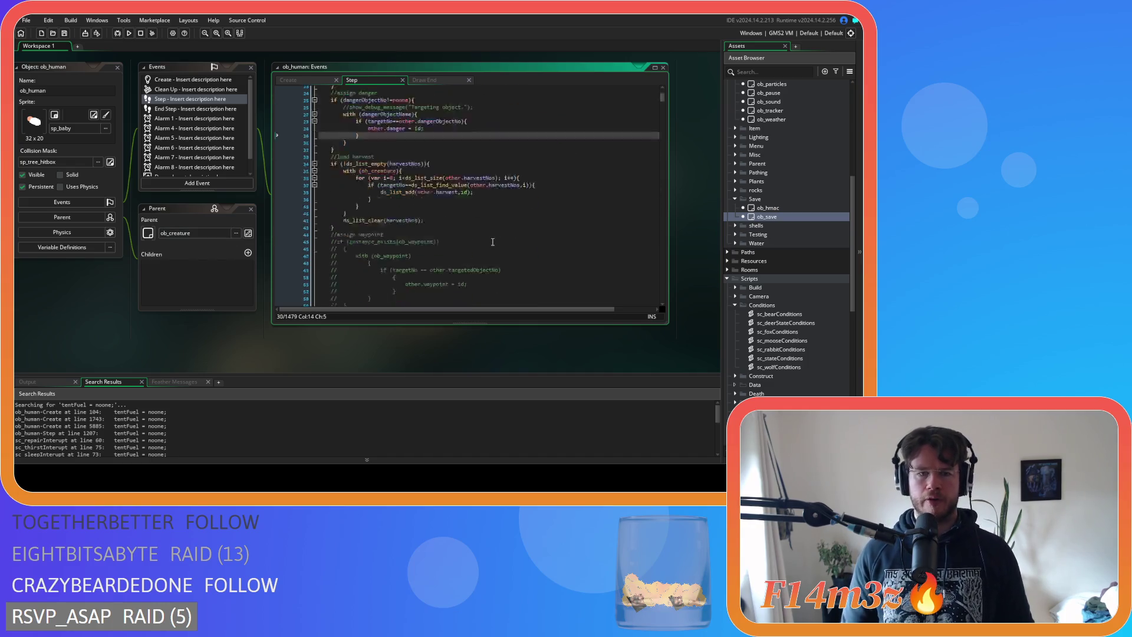
mouse_move(361, 358)
left_mouse_down()
mouse_move(445, 332)
mouse_move(363, 357)
mouse_move(411, 366)
left_mouse_up()
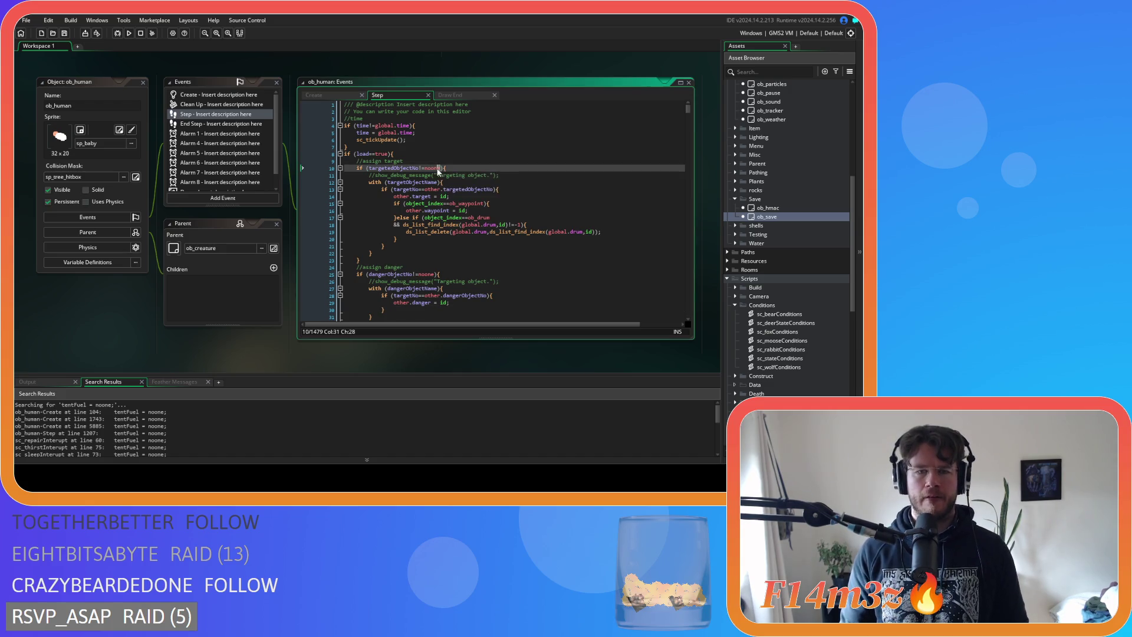
Drop the leftover debug line and add 'targetedObjectNo = noone' after the target block
left_click_drag(499, 175, 317, 175)
key("BackSpace")
key("BackSpace")
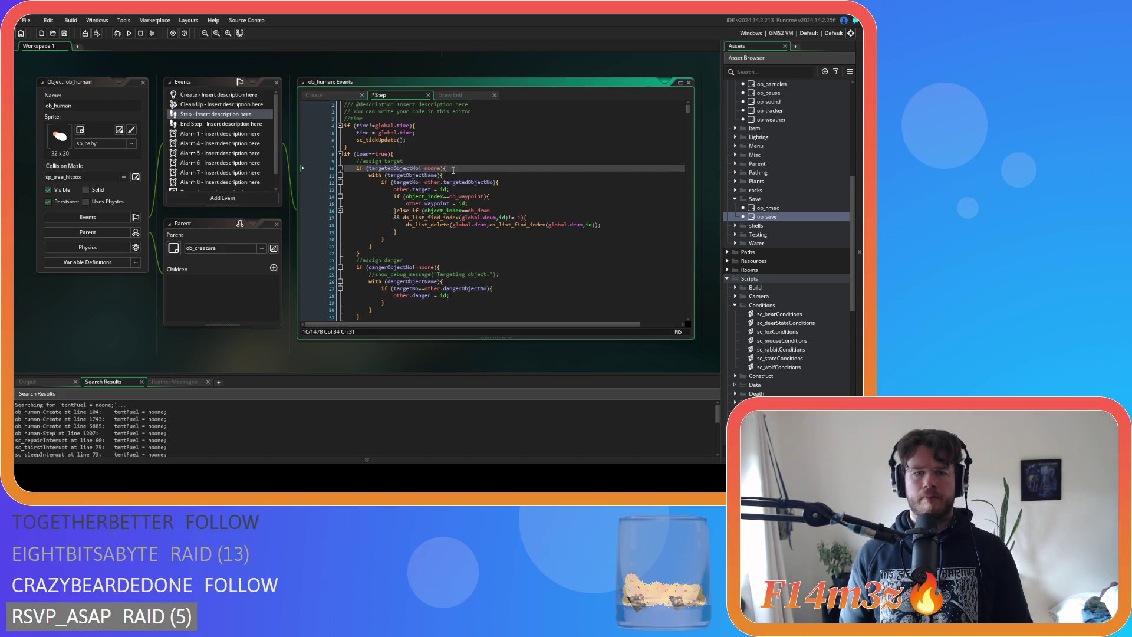
left_click_drag(440, 168, 390, 169)
left_click(369, 169, "shift")
key("ctrl+c")
left_click(389, 246)
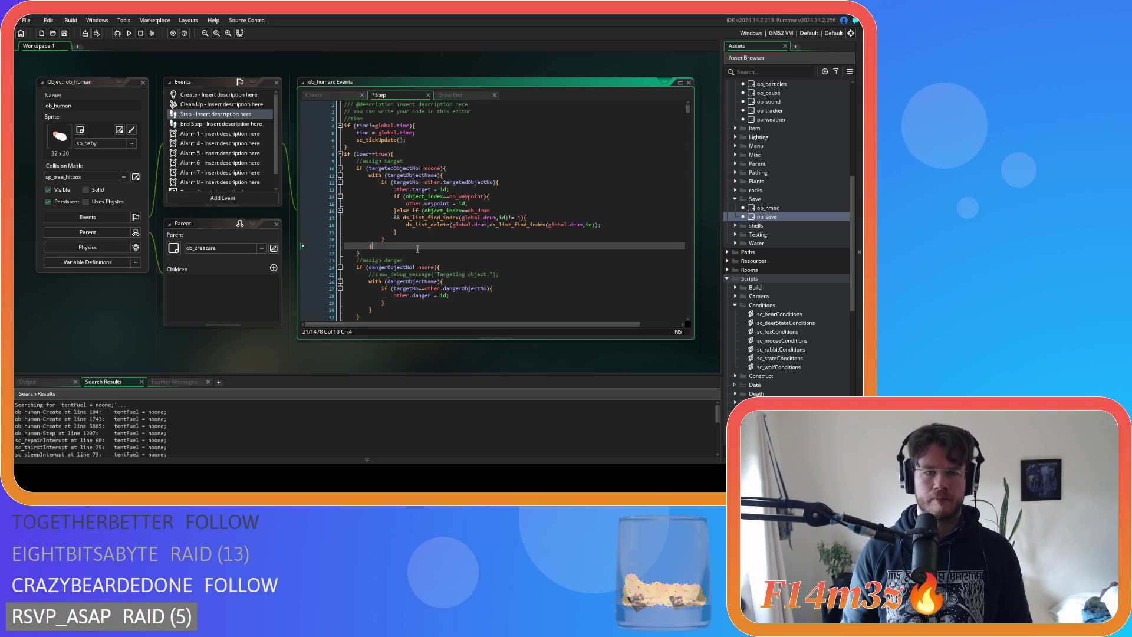
key("Return")
key("ctrl+v")
left_click(420, 252)
key("Delete")
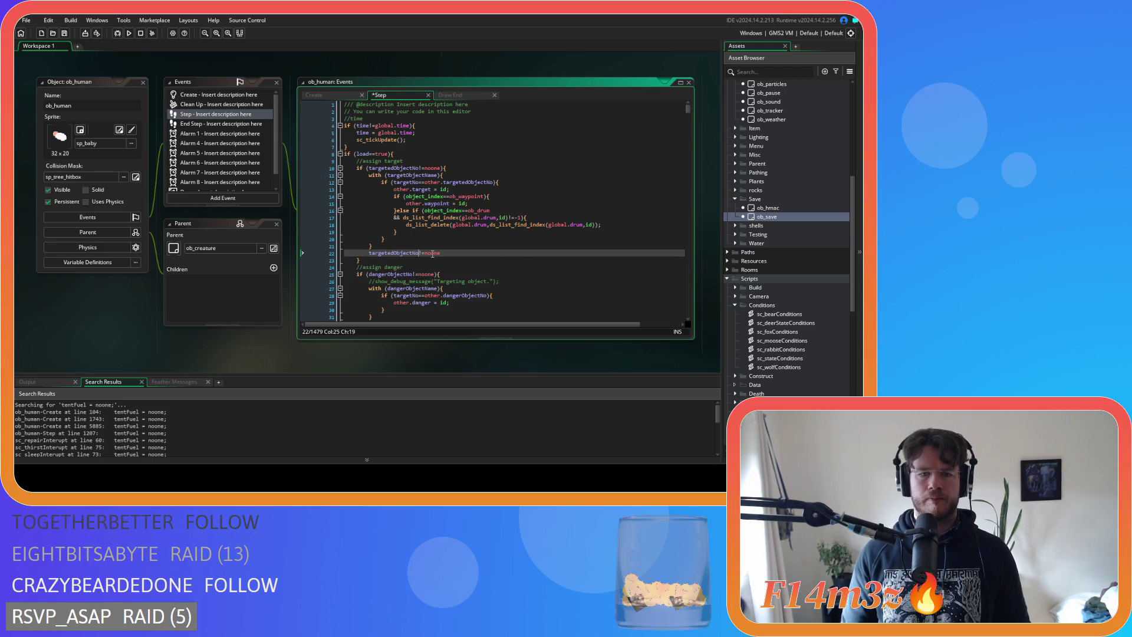
key("Delete")
type("=")
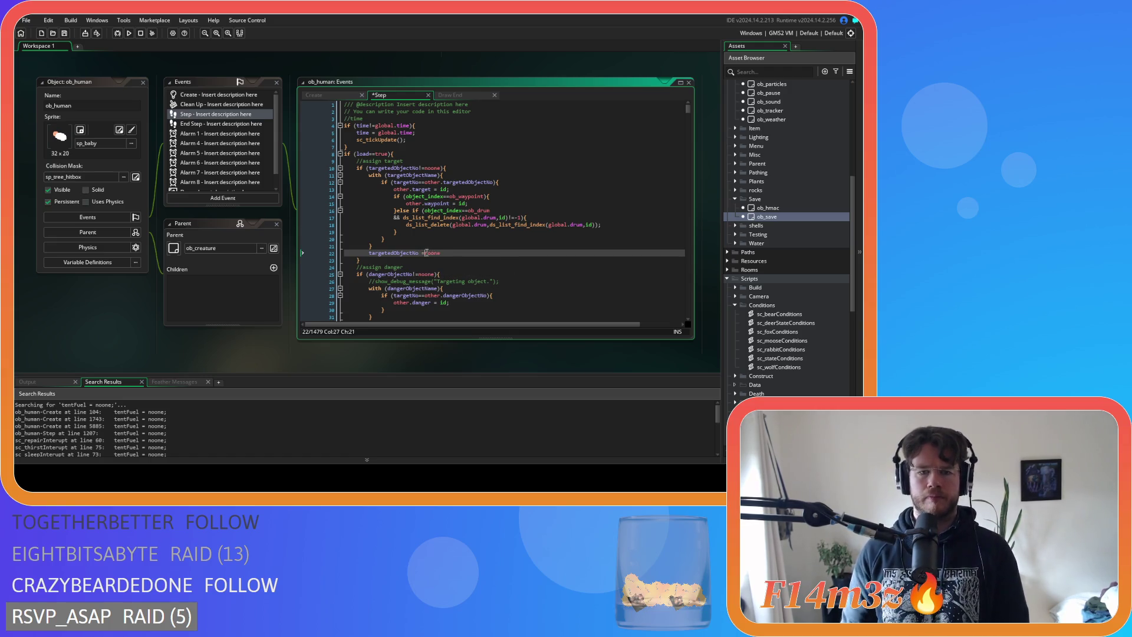
left_click(468, 252)
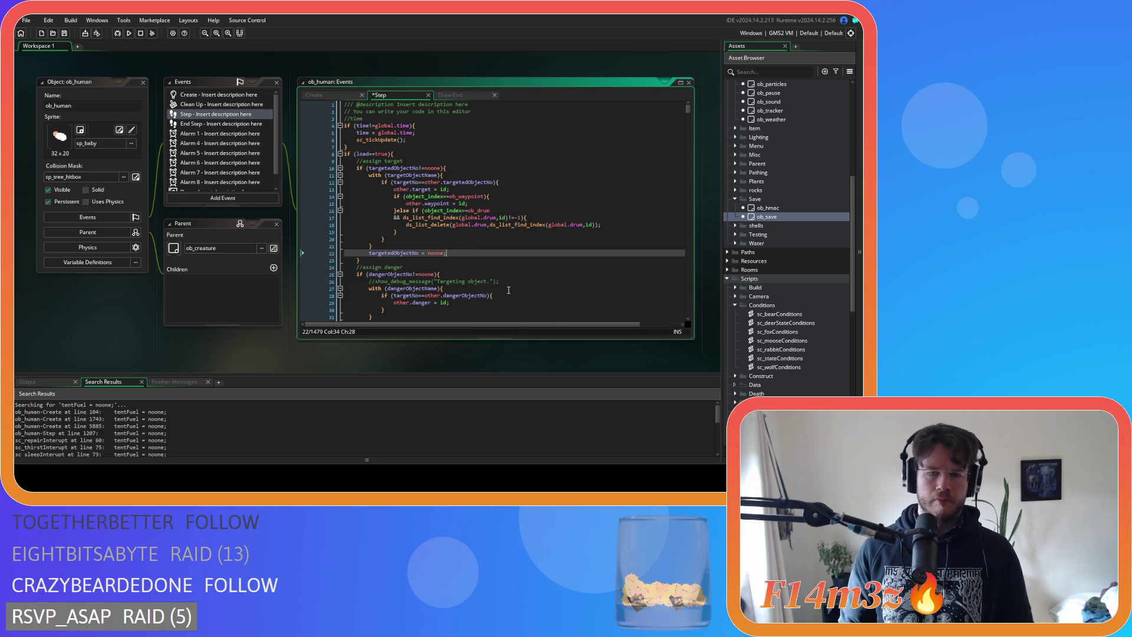
Add a 'dangerObjectNo = noone' reset line after the danger block
scroll(508, 290, "down", 5)
left_click(435, 168)
left_click_drag(435, 168, 368, 168)
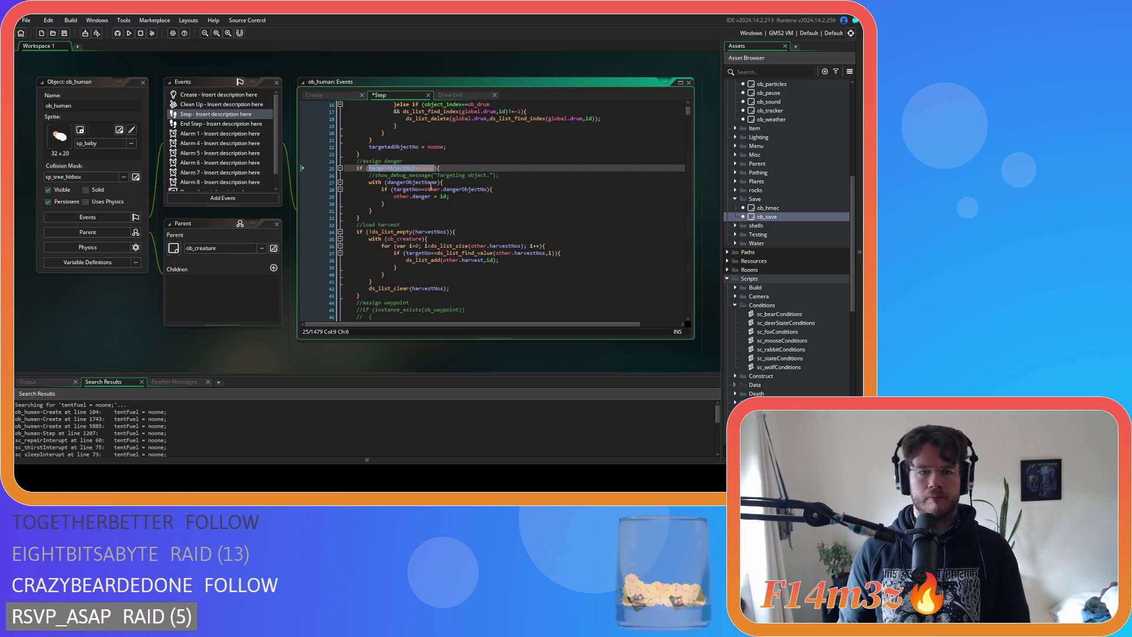
key("ctrl+c")
left_click(425, 210)
key("Return")
key("ctrl+v")
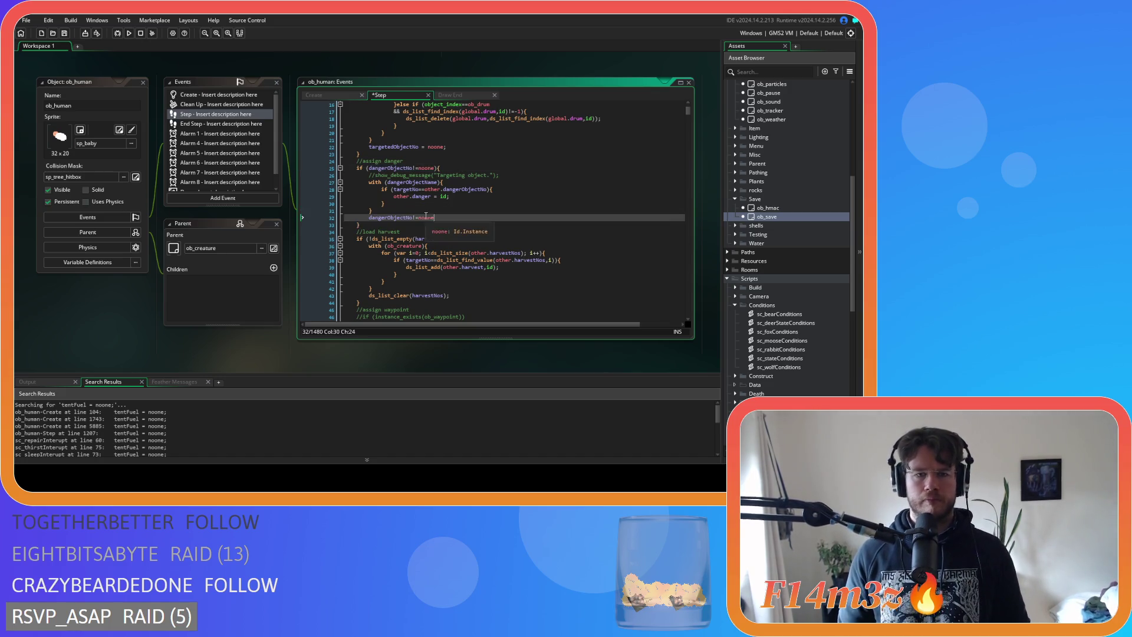
left_click(415, 217)
key("Delete")
key("Delete")
type("=")
left_click(457, 218)
left_click_drag(456, 218, 369, 220)
Review the harvest list clearing line and save the Step event
scroll(446, 192, "down", 3)
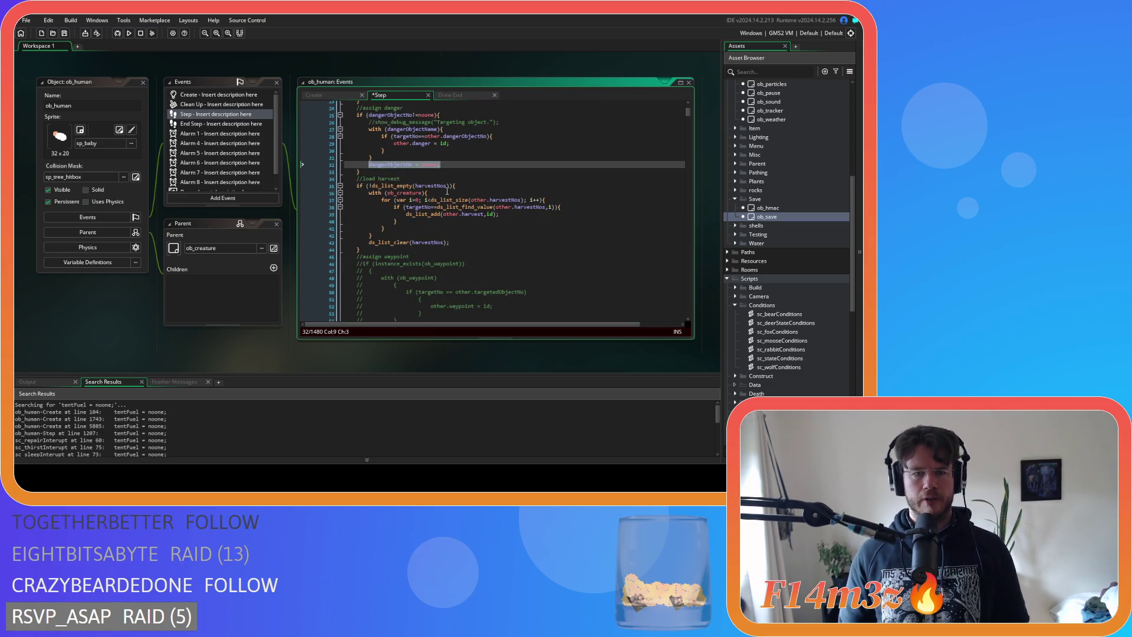
mouse_move(446, 196)
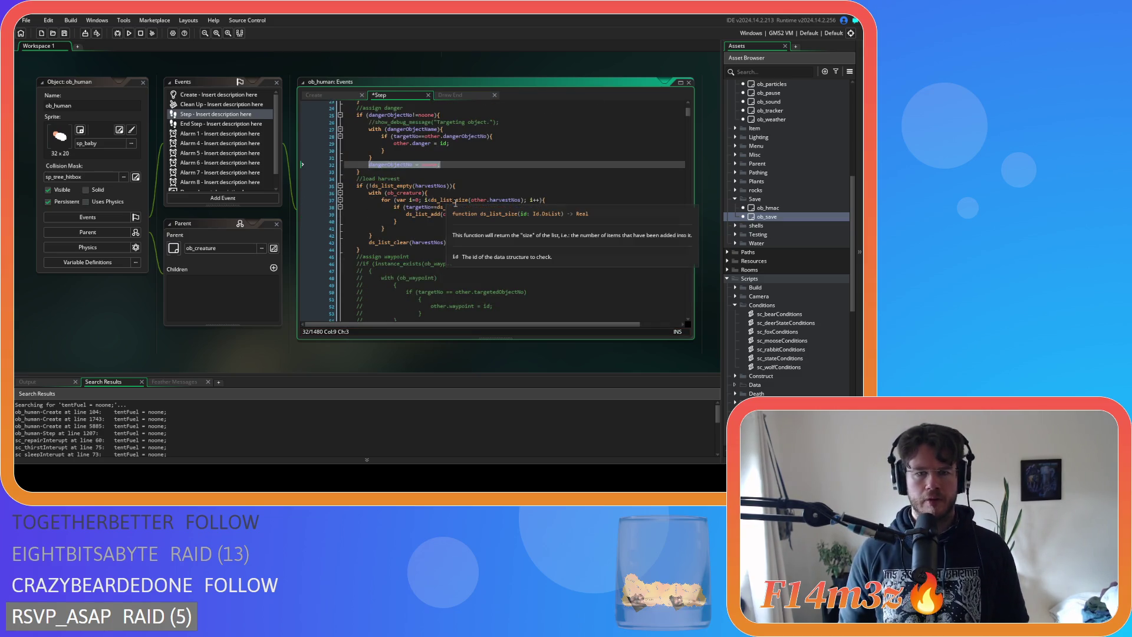
left_click_drag(451, 242, 361, 246)
left_click(451, 243)
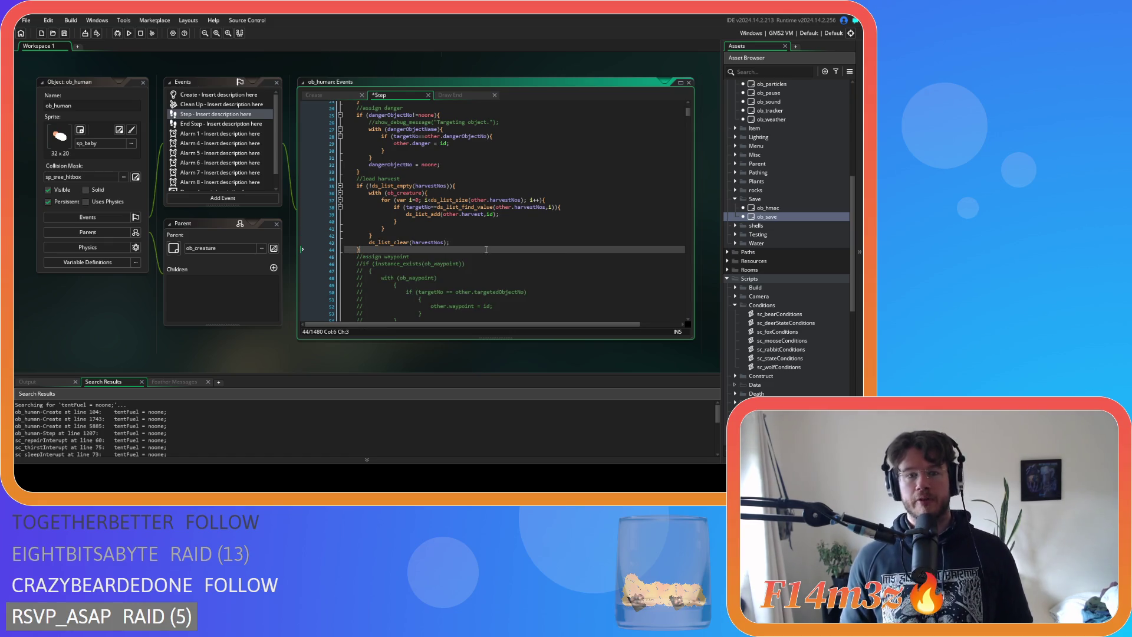
scroll(455, 269, "down", 3)
key("ctrl+s")
scroll(456, 265, "down", 3)
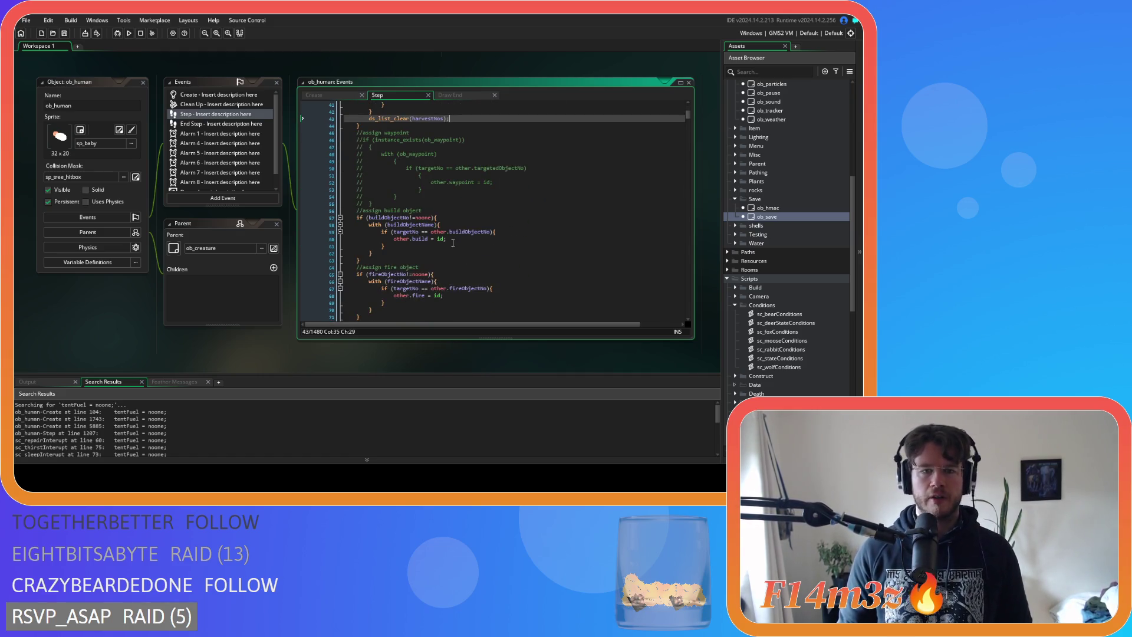
Add 'buildObjectNo = noone' after the build block and save
left_click(371, 218)
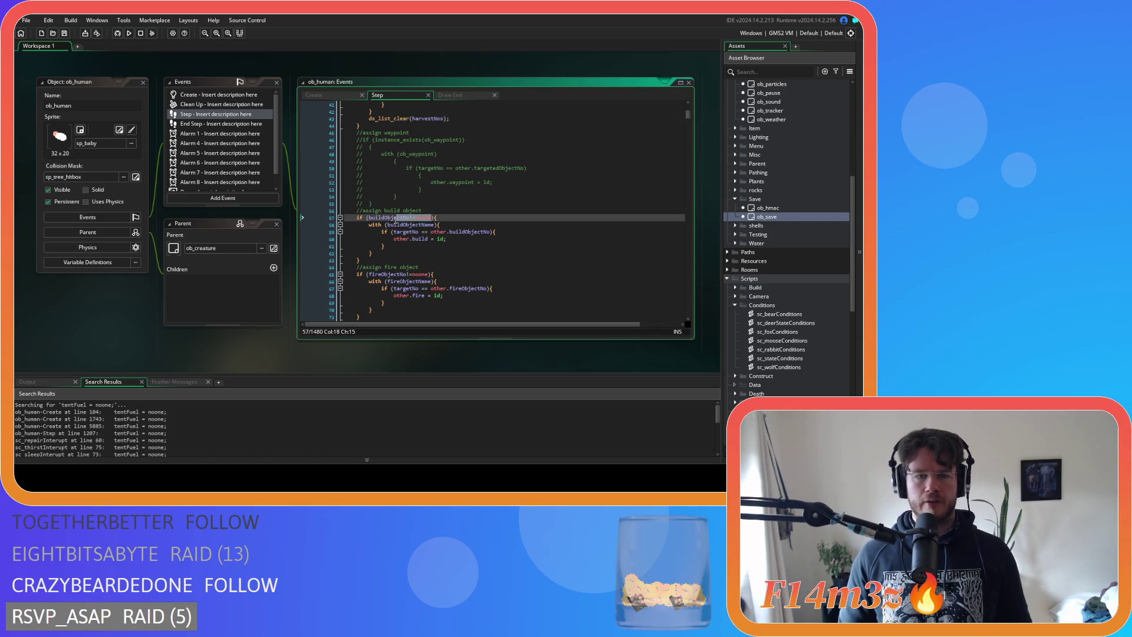
left_click(386, 253)
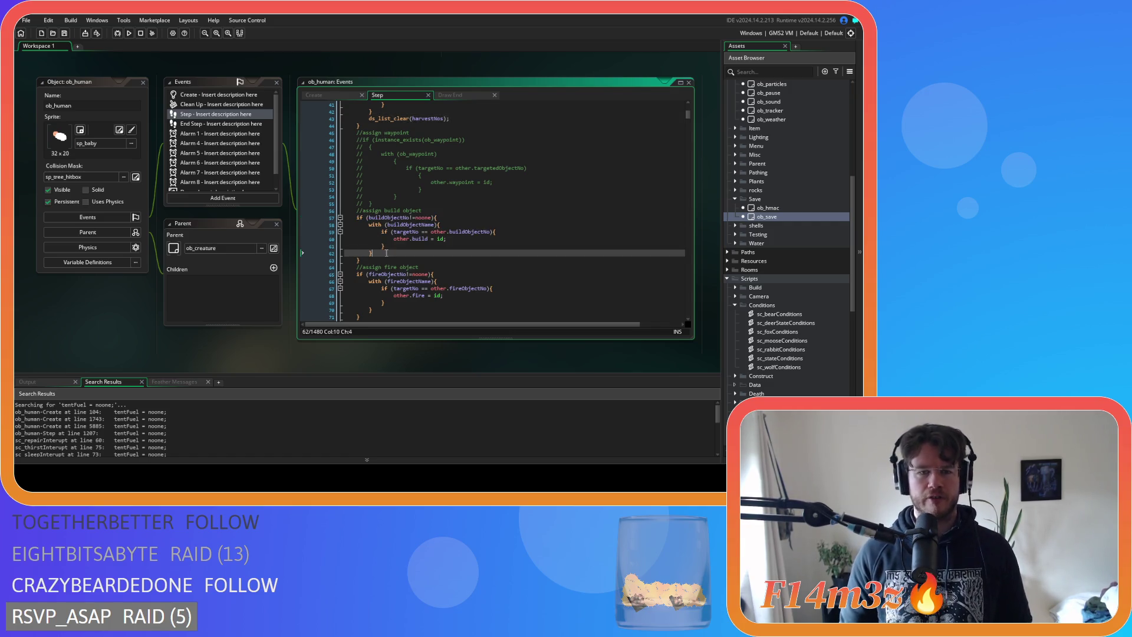
key("Return")
key("ctrl+v")
left_click(411, 260)
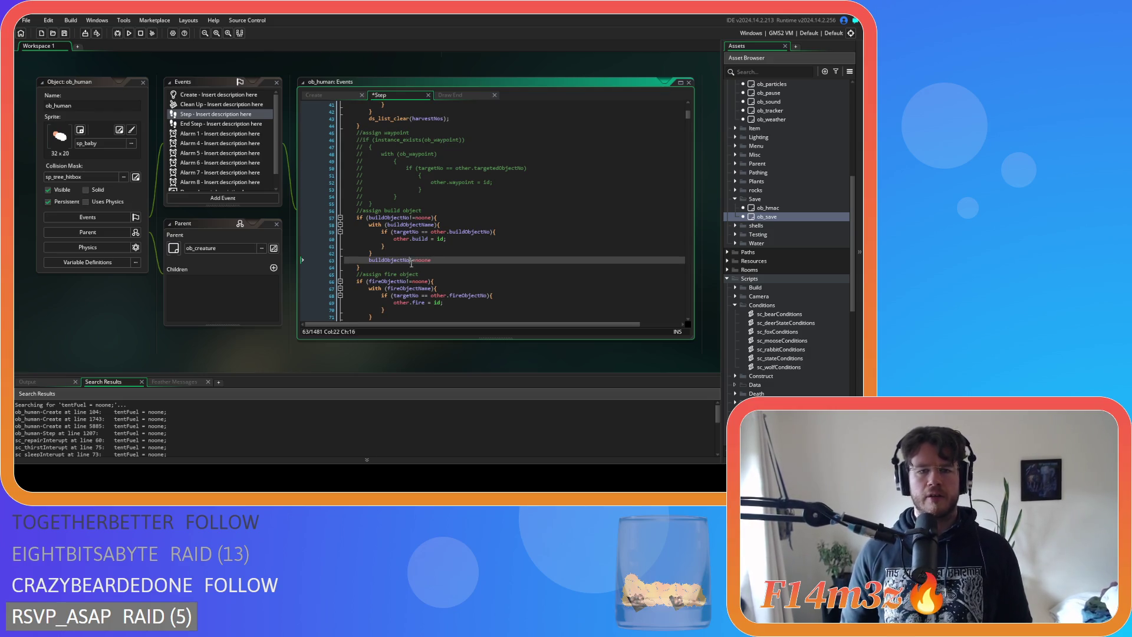
key("Delete")
key("Delete")
type("=")
left_click(447, 262)
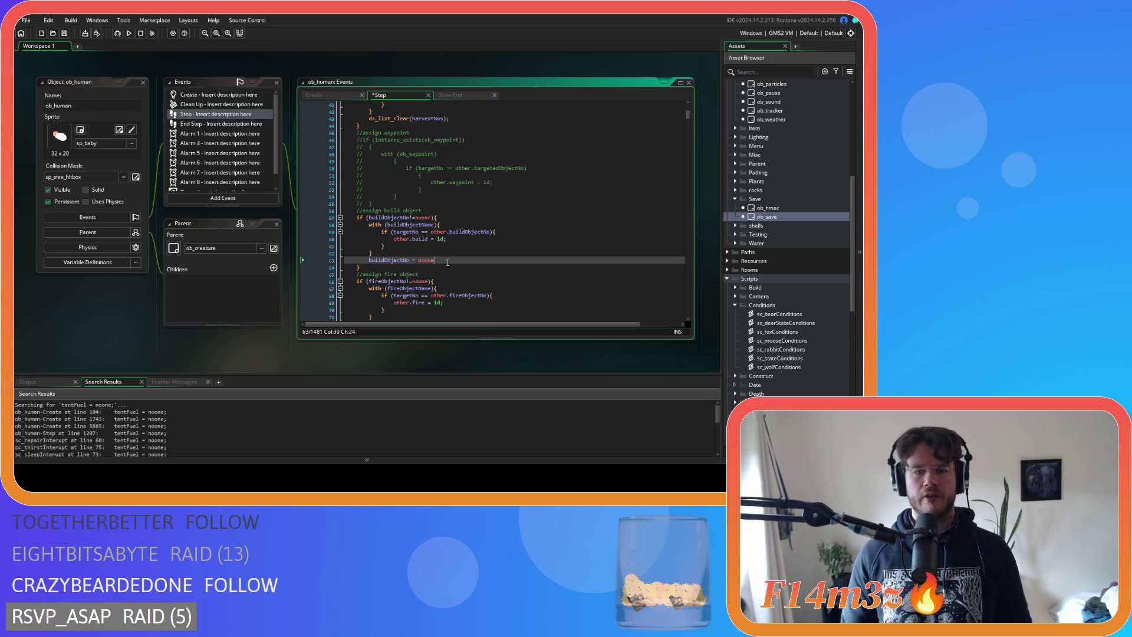
key("ctrl+s")
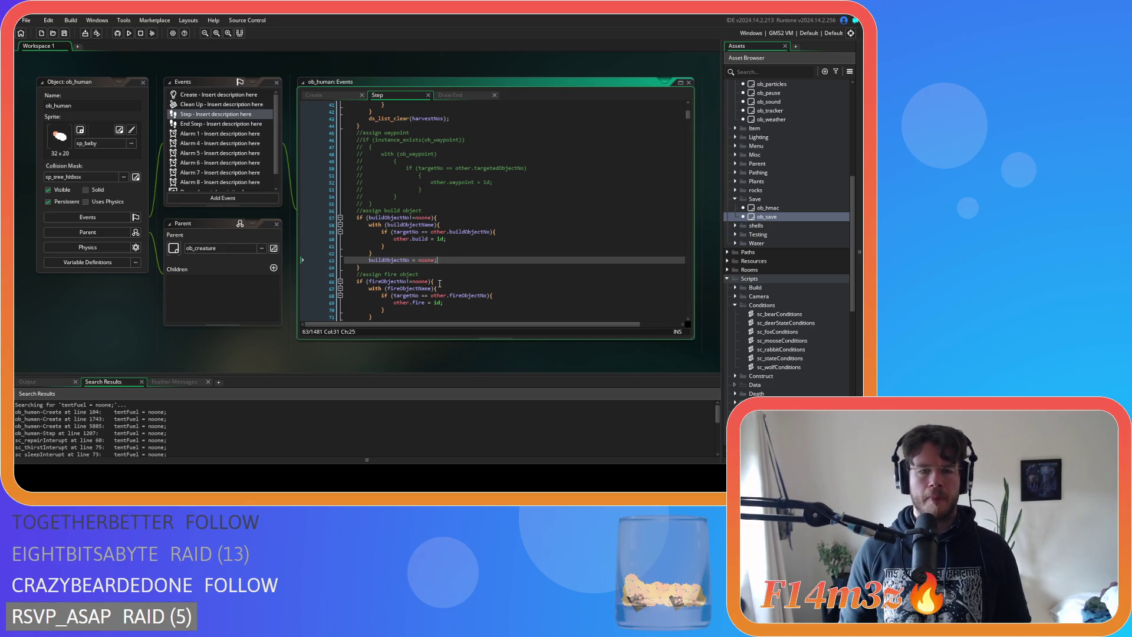
Add 'fireObjectNo = noone;' after the fire block and save
scroll(436, 236, "down", 3)
left_click_drag(428, 210, 369, 210)
key("ctrl+c")
left_click(389, 246)
key("Return")
key("ctrl+v")
left_click(409, 255)
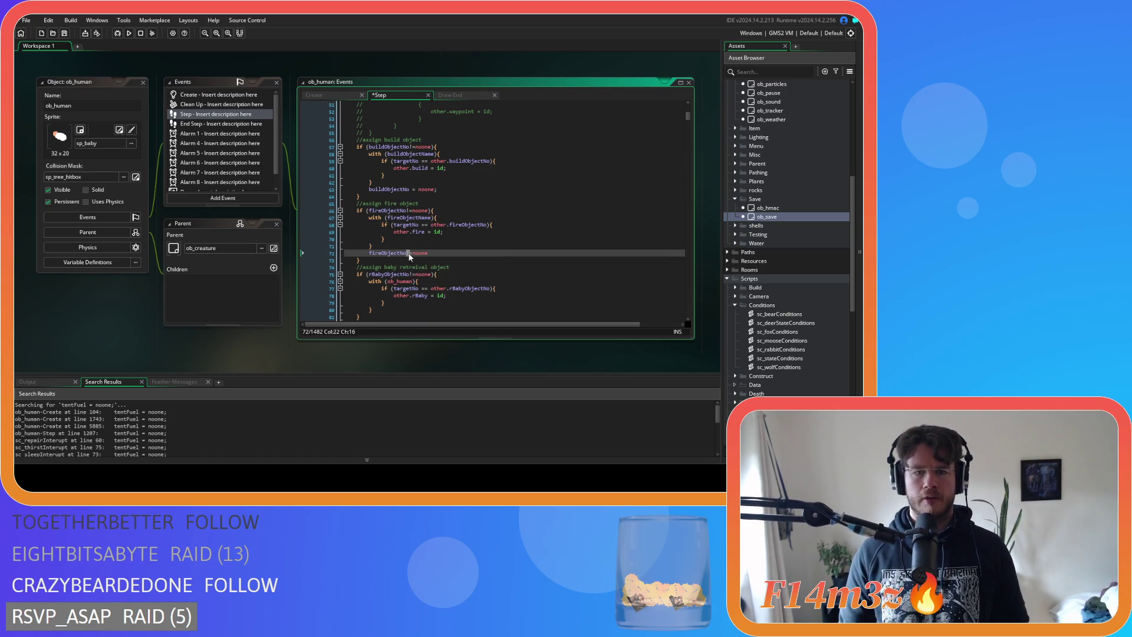
type("=")
left_click(434, 253)
type(";")
key("ctrl+s")
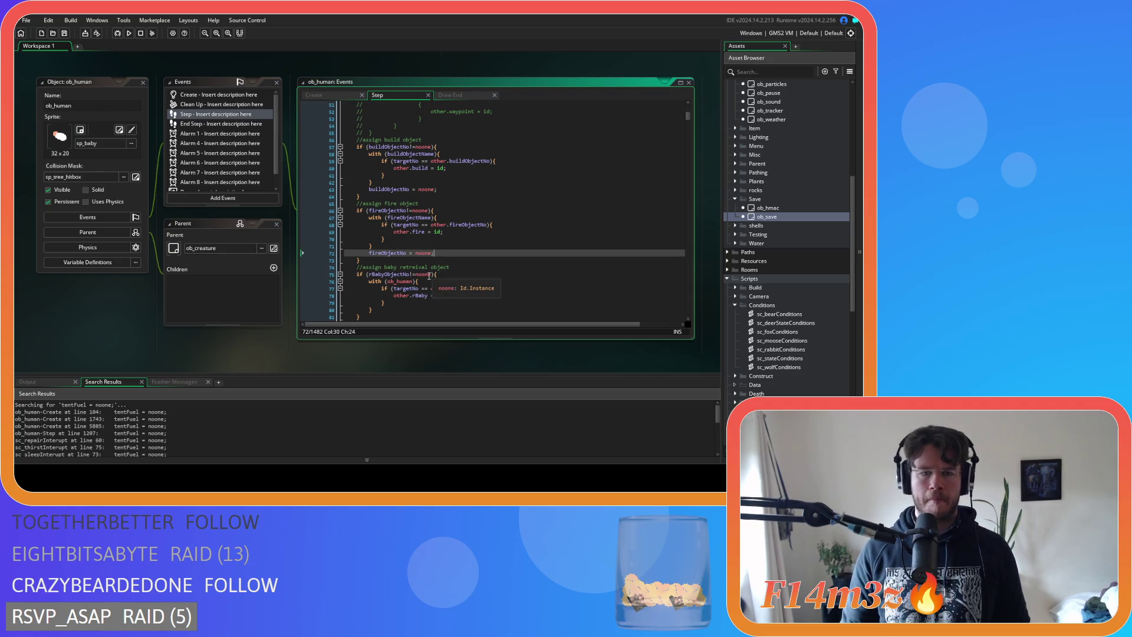
Add 'rBabyObjectNo = noone' after the baby retrieval block and save
left_click_drag(432, 275, 369, 283)
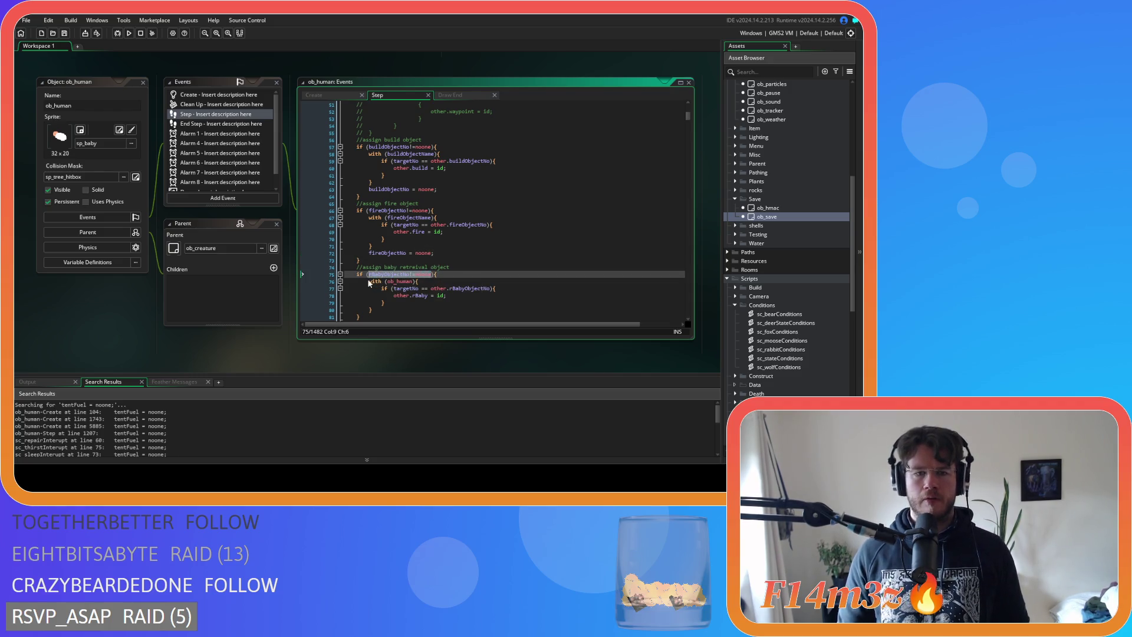
key("ctrl+c")
scroll(413, 253, "down", 3)
left_click(395, 239)
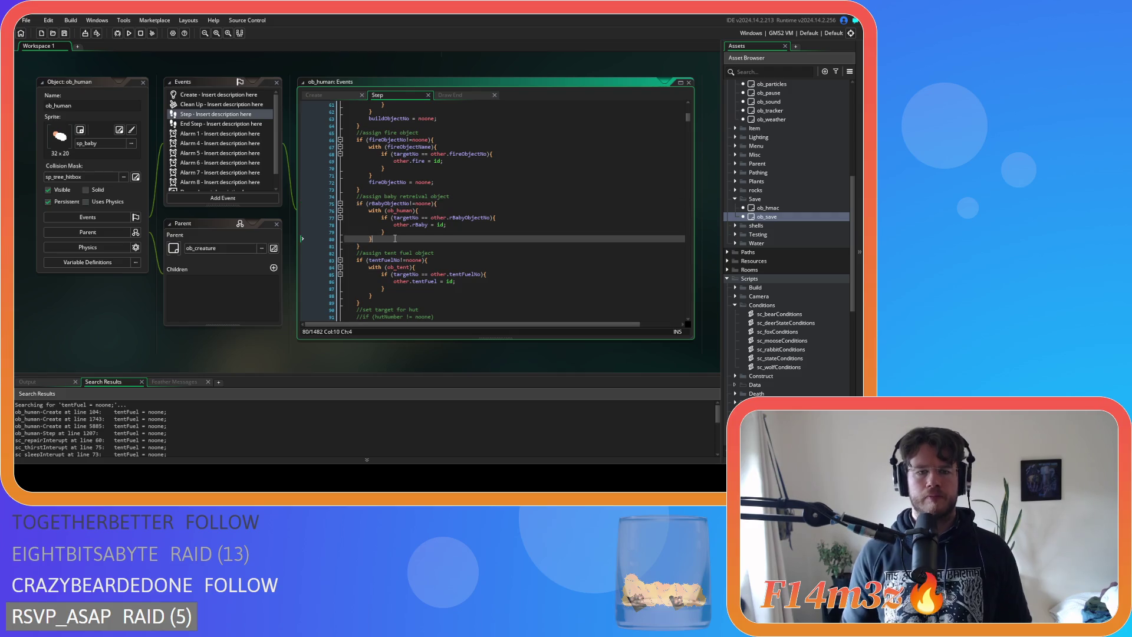
key("Return")
key("ctrl+v")
left_click(418, 246)
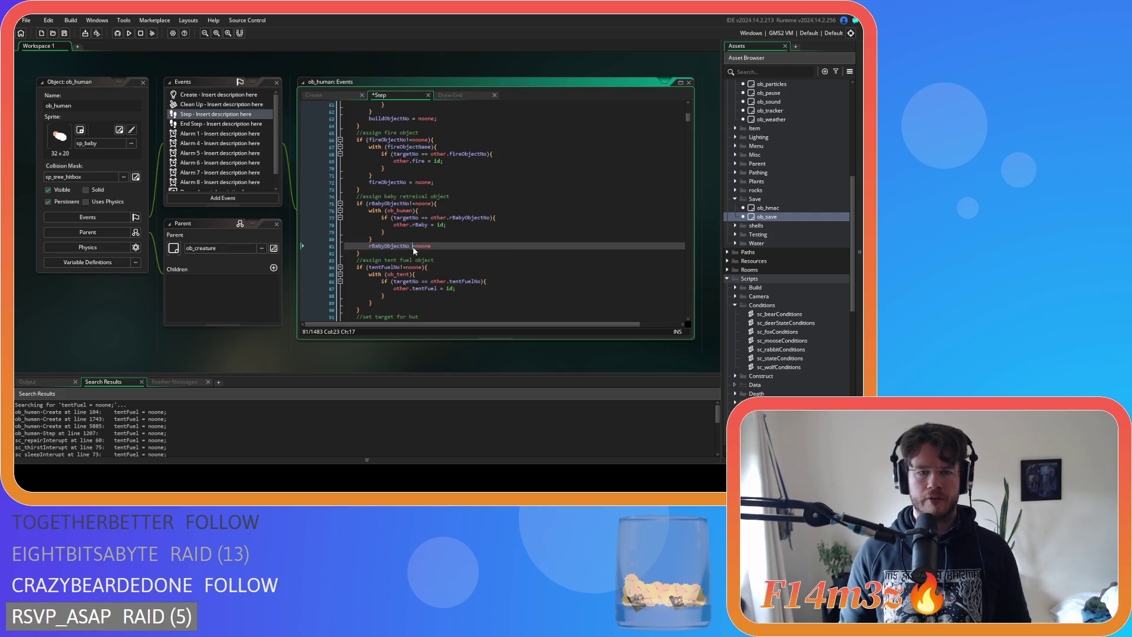
left_click(447, 247)
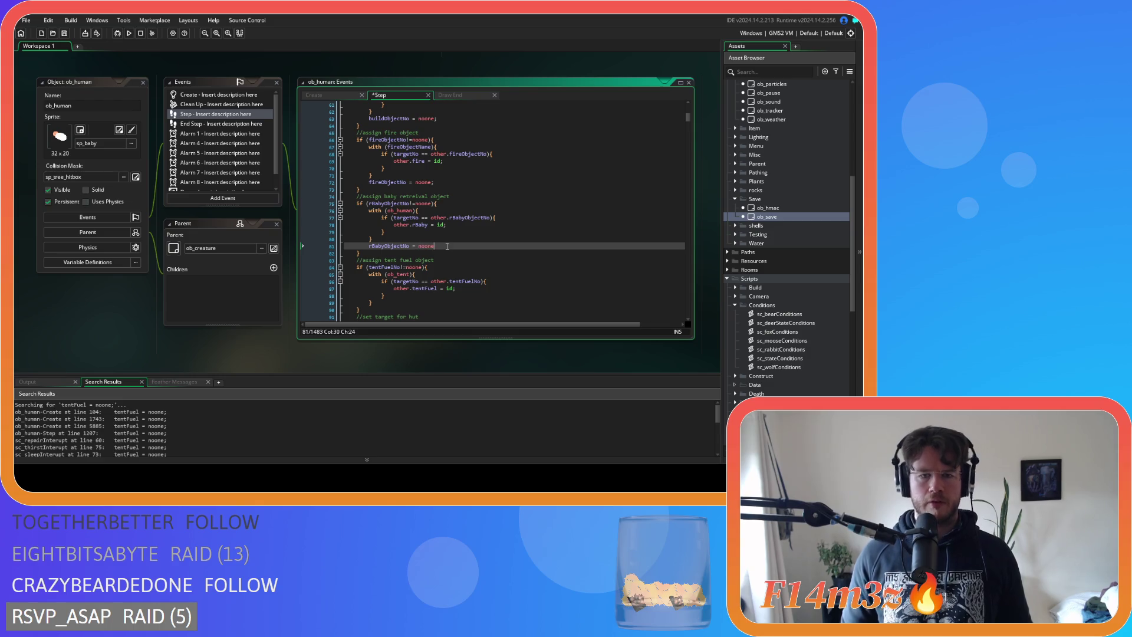
key("ctrl+s")
left_click_drag(422, 267, 379, 276)
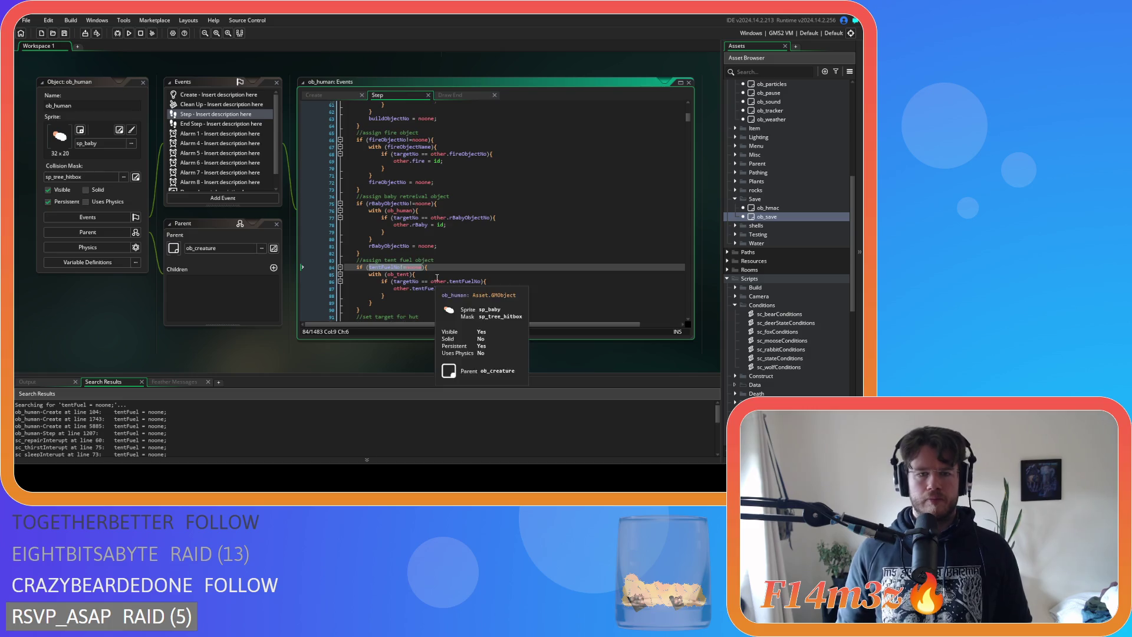
Insert 'tentFuelNo = noone;' on line 90 after the tent fuel block and save
scroll(413, 247, "down", 4)
left_click(380, 215)
key("Return")
key("ctrl+v")
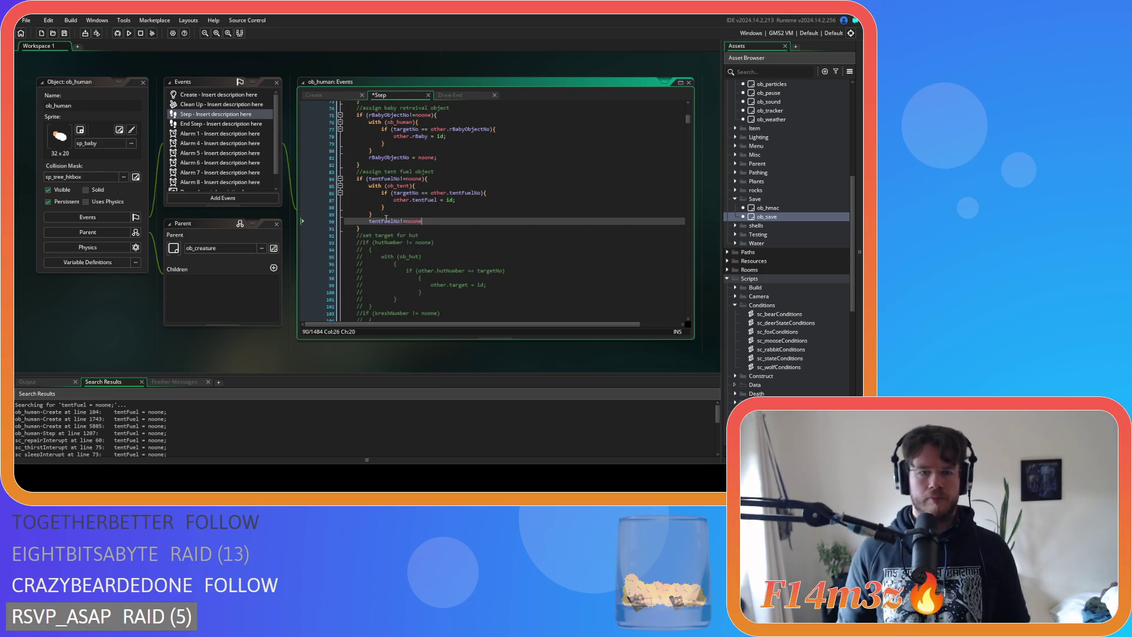
left_click(401, 222)
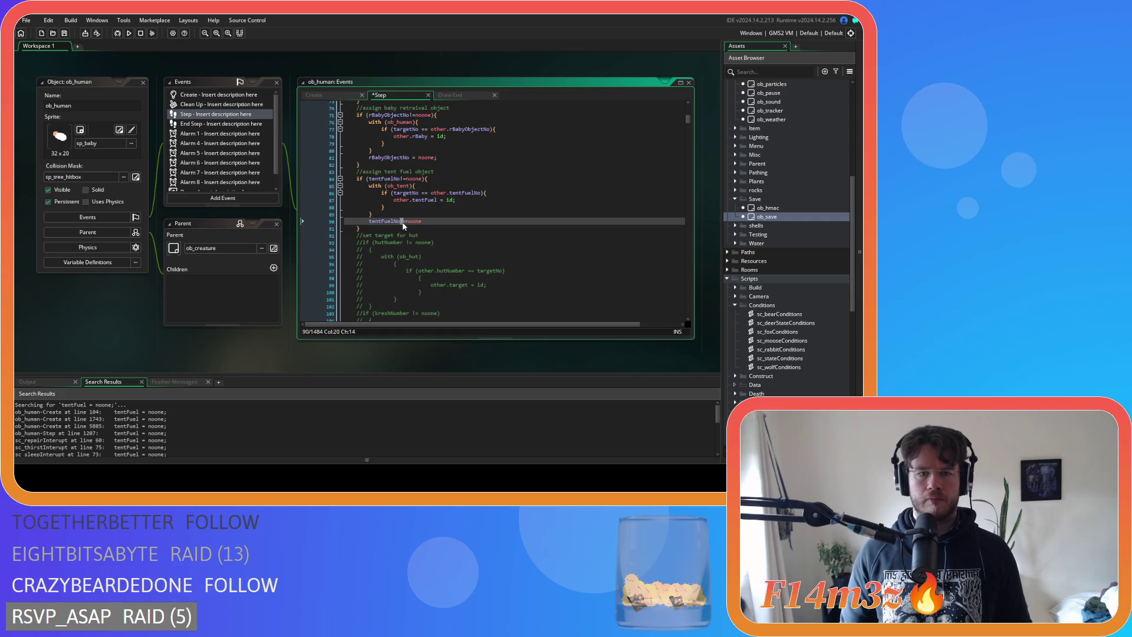
key("Delete")
key("Delete")
type("=")
left_click(453, 221)
key("ctrl+s")
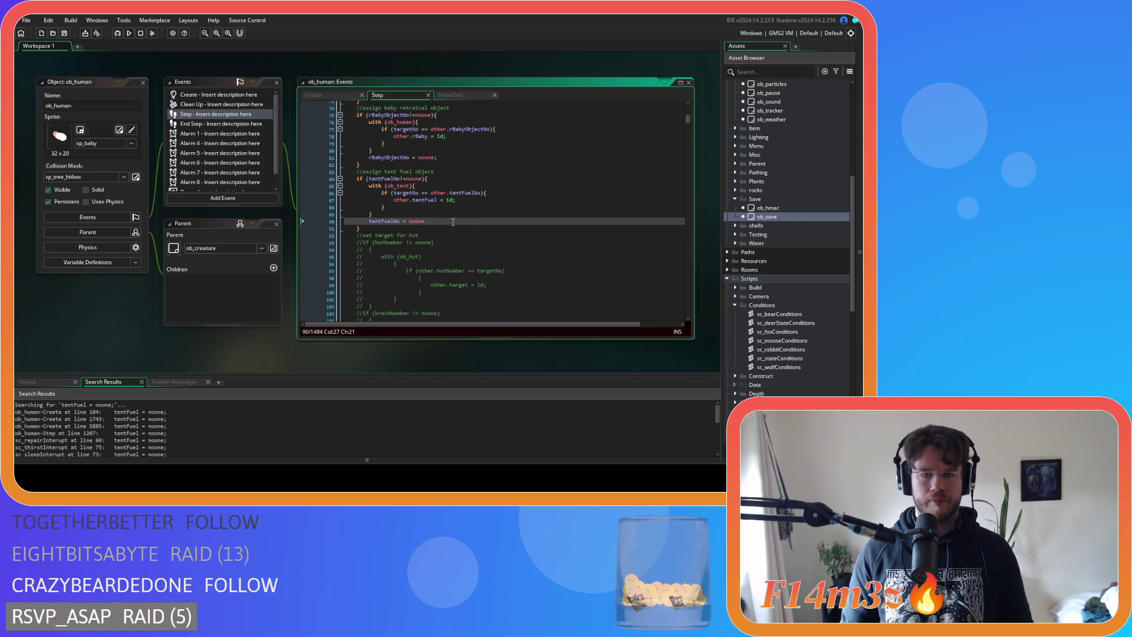
type(";")
left_click_drag(452, 221, 369, 224)
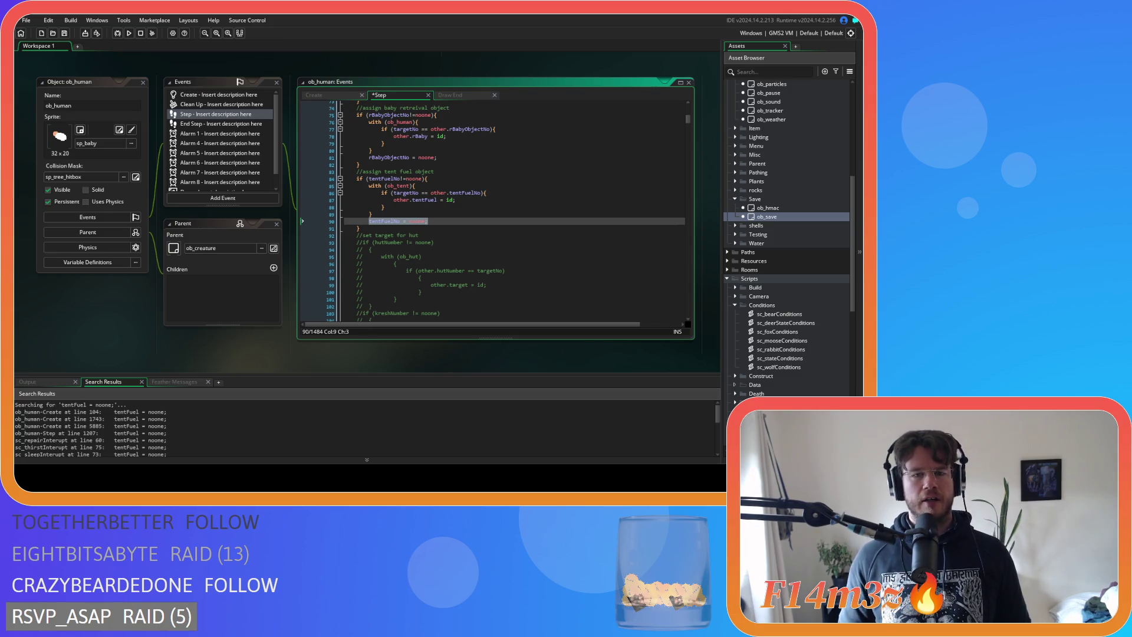
Inspect the tentFuel and tentFuelNo variables across the tent fuel code, lines 84–90
double_click(425, 200)
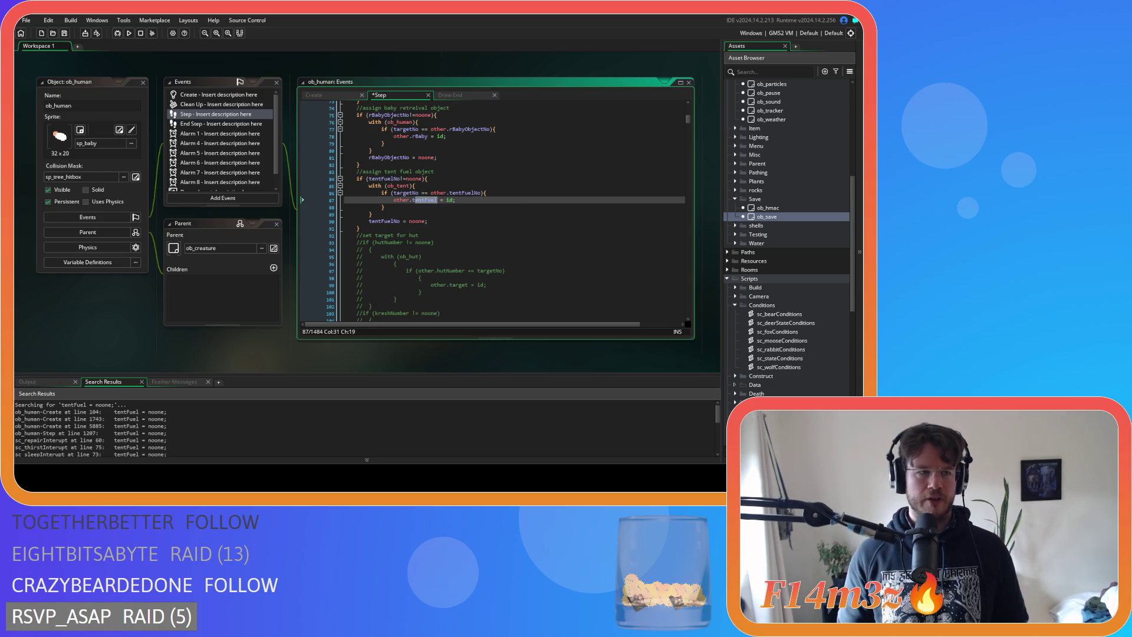
left_click(496, 205)
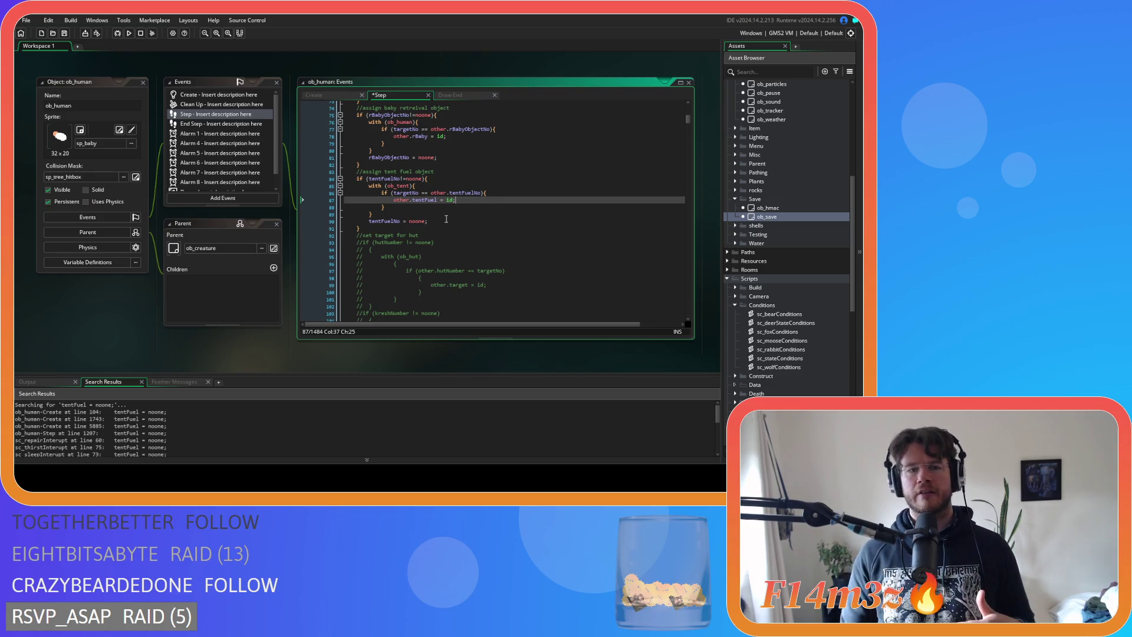
double_click(394, 221)
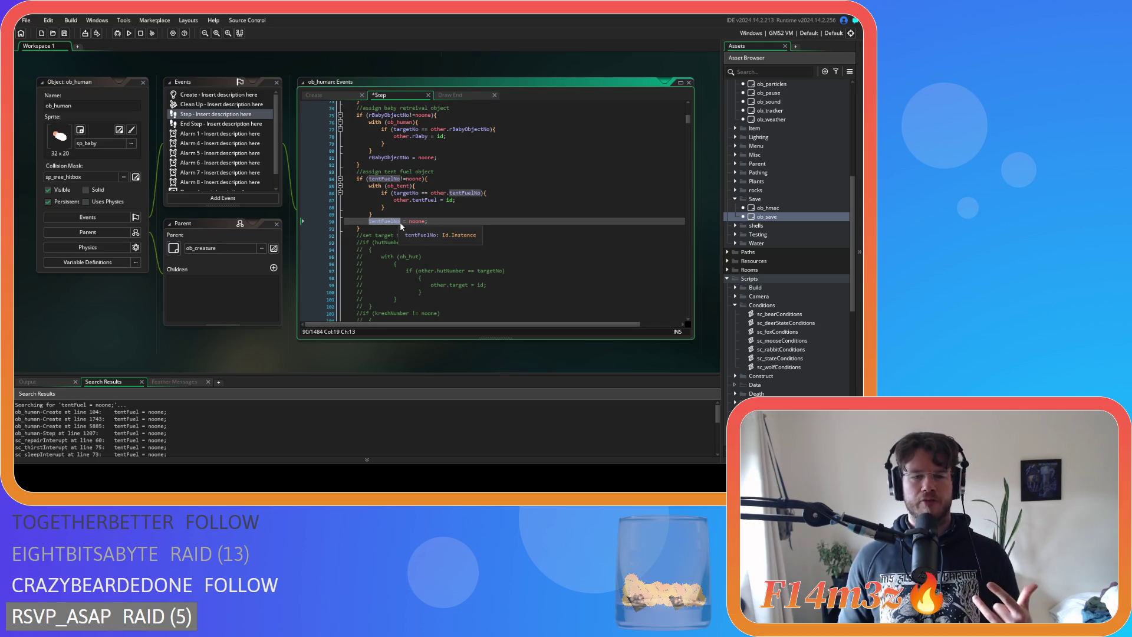
left_click(427, 221)
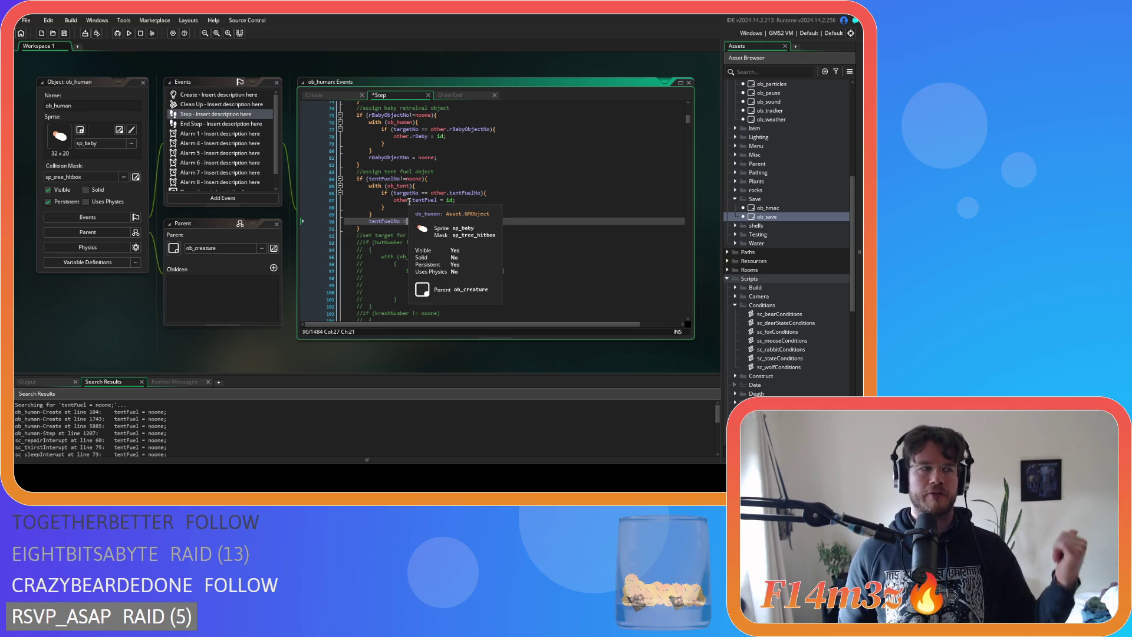
left_click(364, 223, "shift")
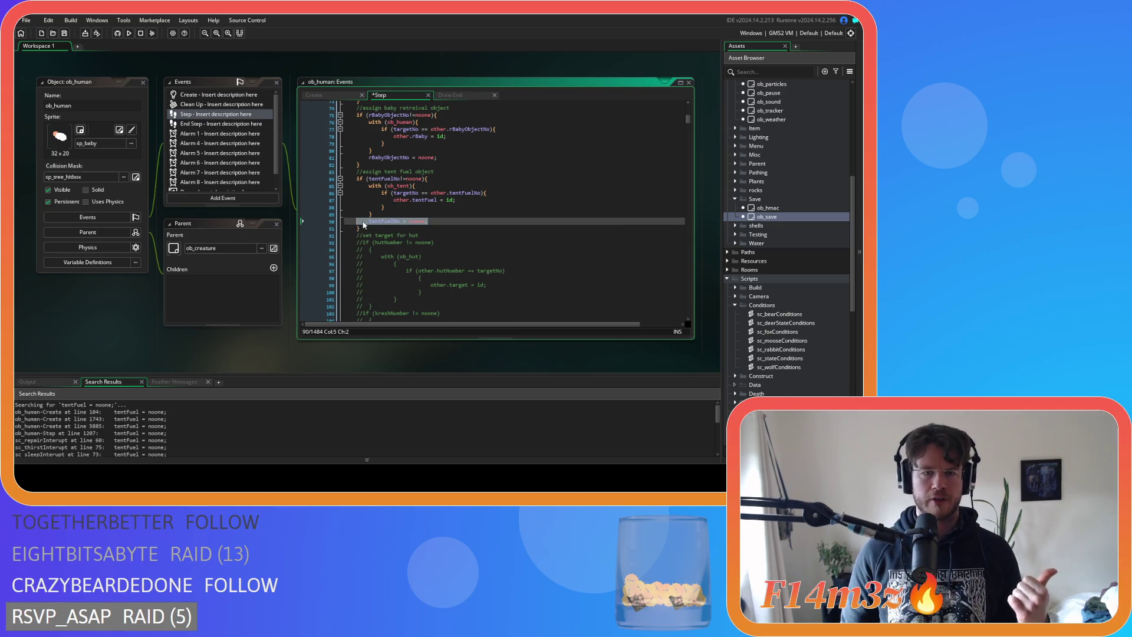
left_click(365, 222, "shift")
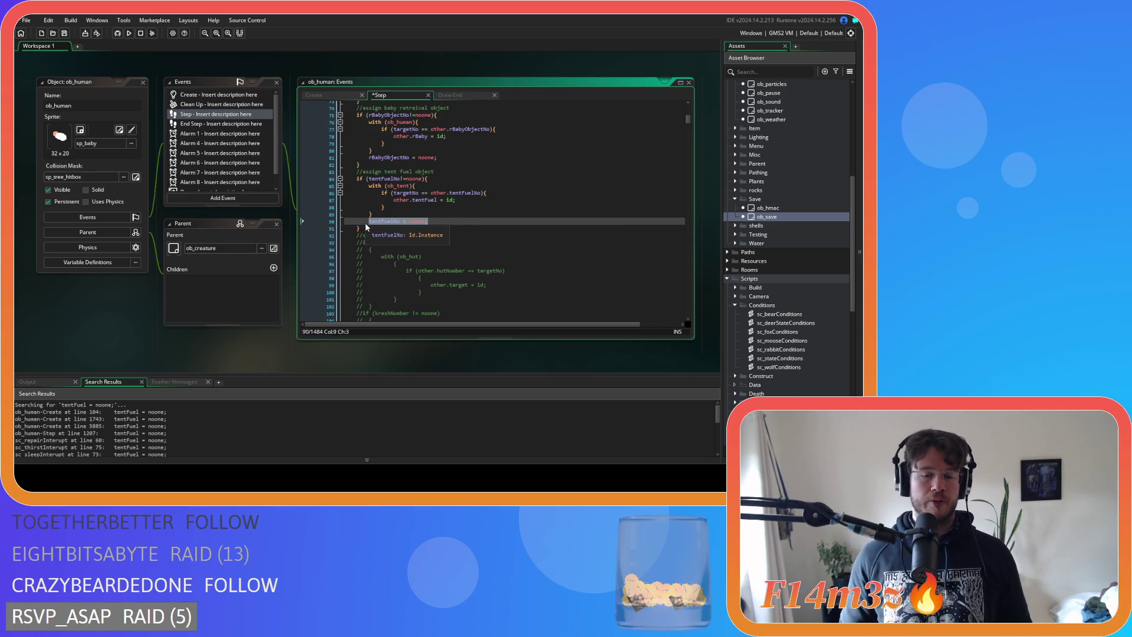
left_click(450, 222)
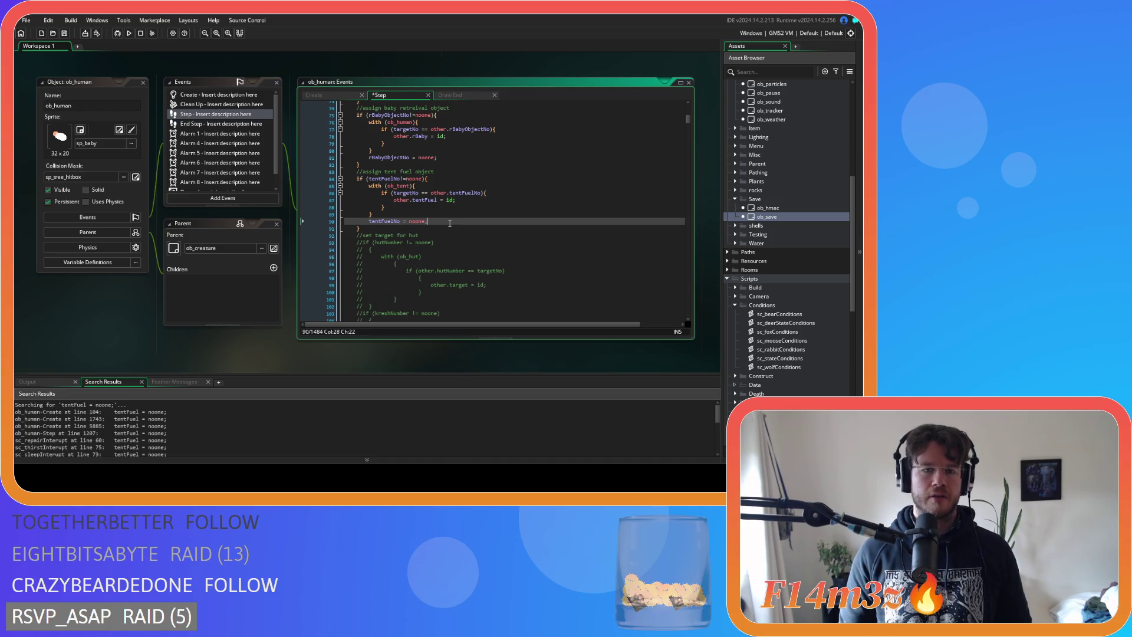
double_click(388, 178)
left_click(407, 179, "shift")
mouse_move(412, 179)
left_mouse_down()
mouse_move(402, 208)
mouse_move(375, 223)
left_mouse_up()
left_click(370, 222)
Copy the line 113 shrineTargetNo condition below the shrine block as 'shrineTargetNo = noone'
scroll(413, 216, "down", 8)
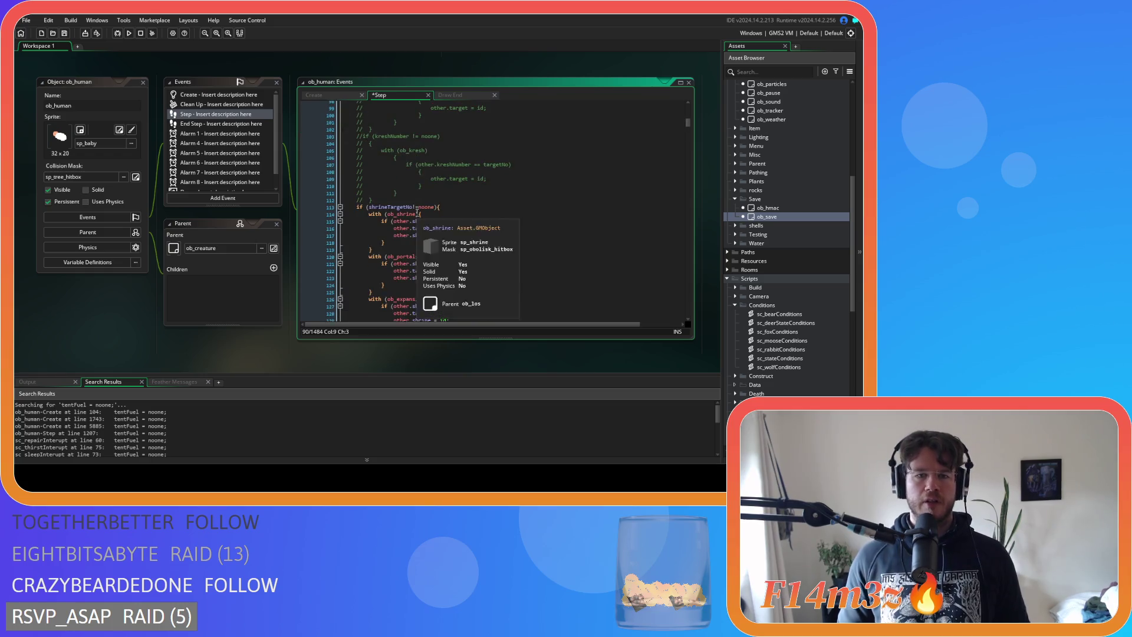
scroll(437, 207, "down", 3)
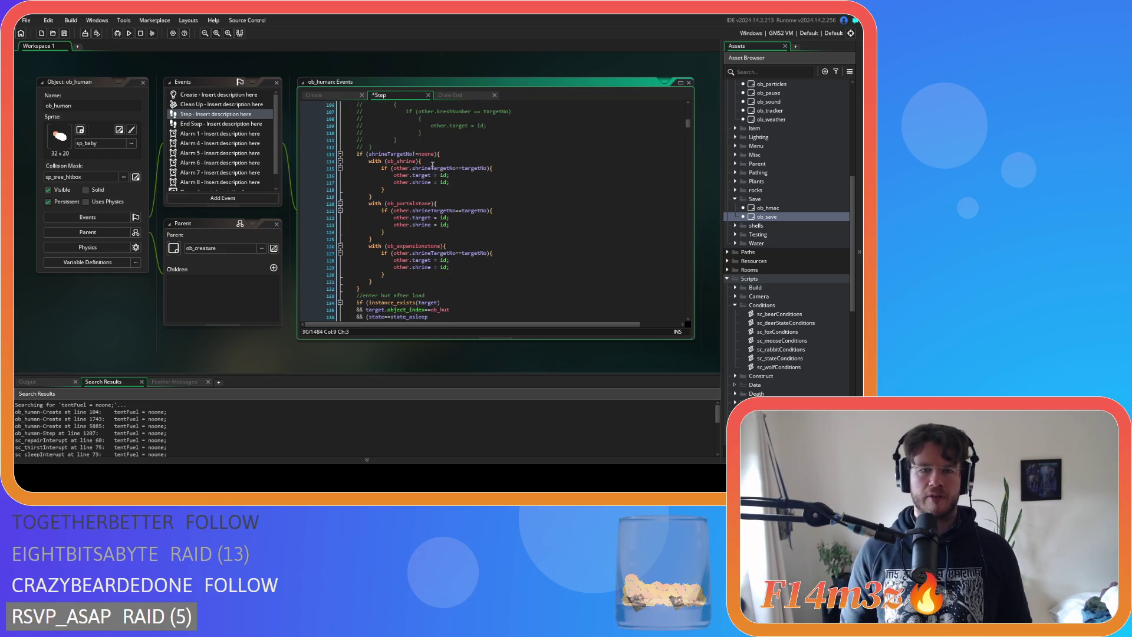
left_click_drag(435, 156, 369, 155)
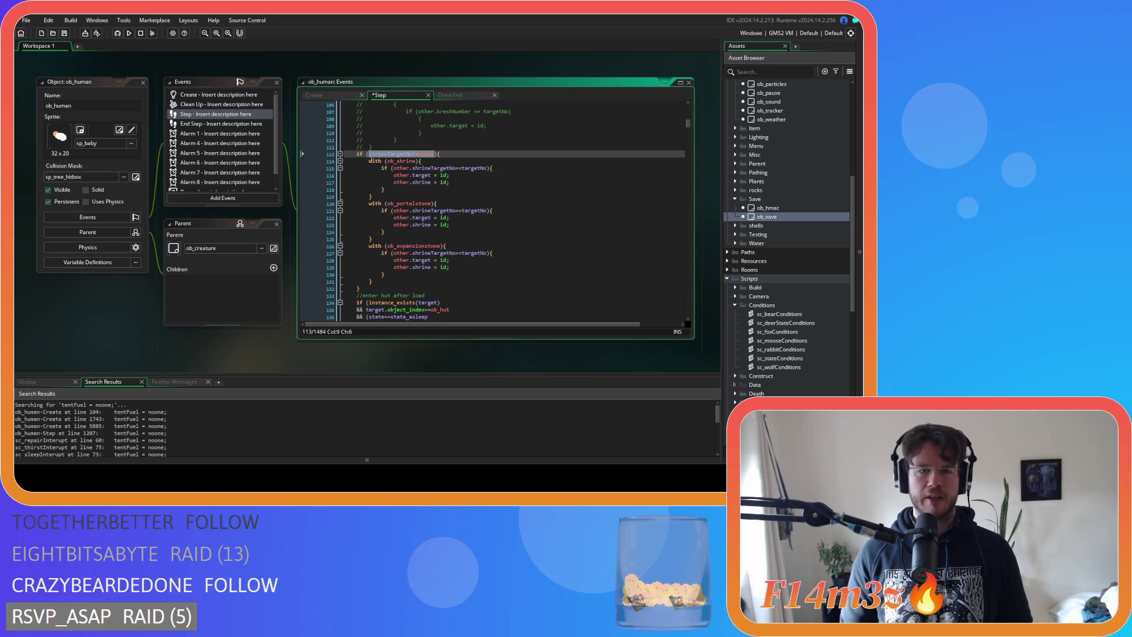
key("ctrl+c")
left_click(385, 282)
key("Return")
key("ctrl+v")
double_click(414, 290)
type("=")
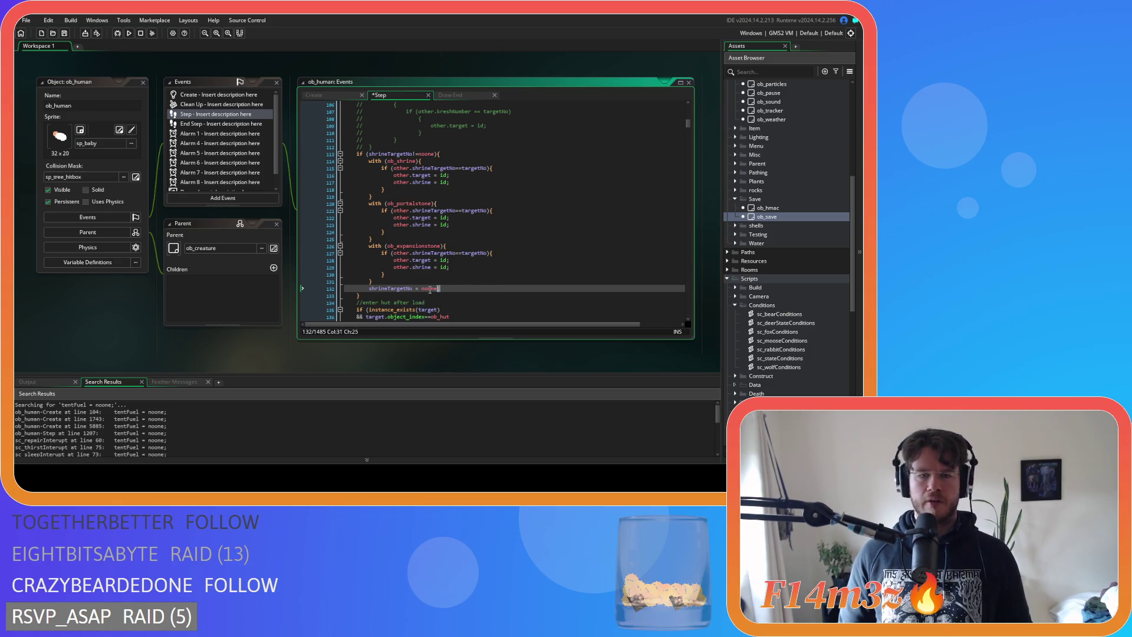
left_click_drag(438, 288, 368, 289)
scroll(448, 245, "down", 5)
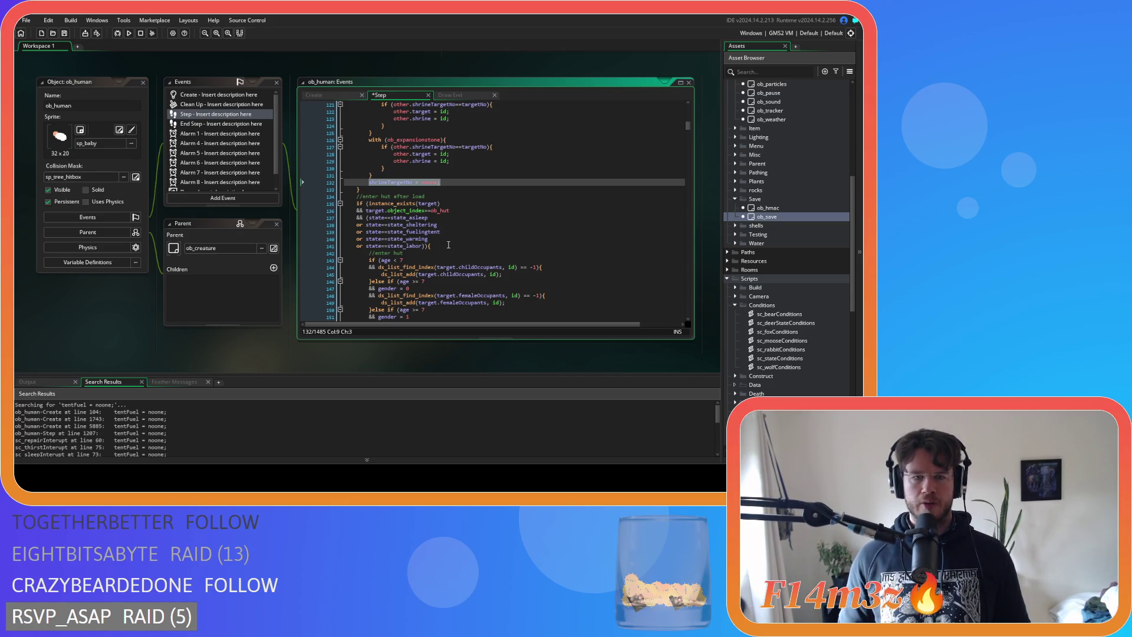
Save the Step event and scroll through the remaining load code to the //pathing comment
left_click(454, 225)
key("ctrl+s")
scroll(465, 227, "down", 5)
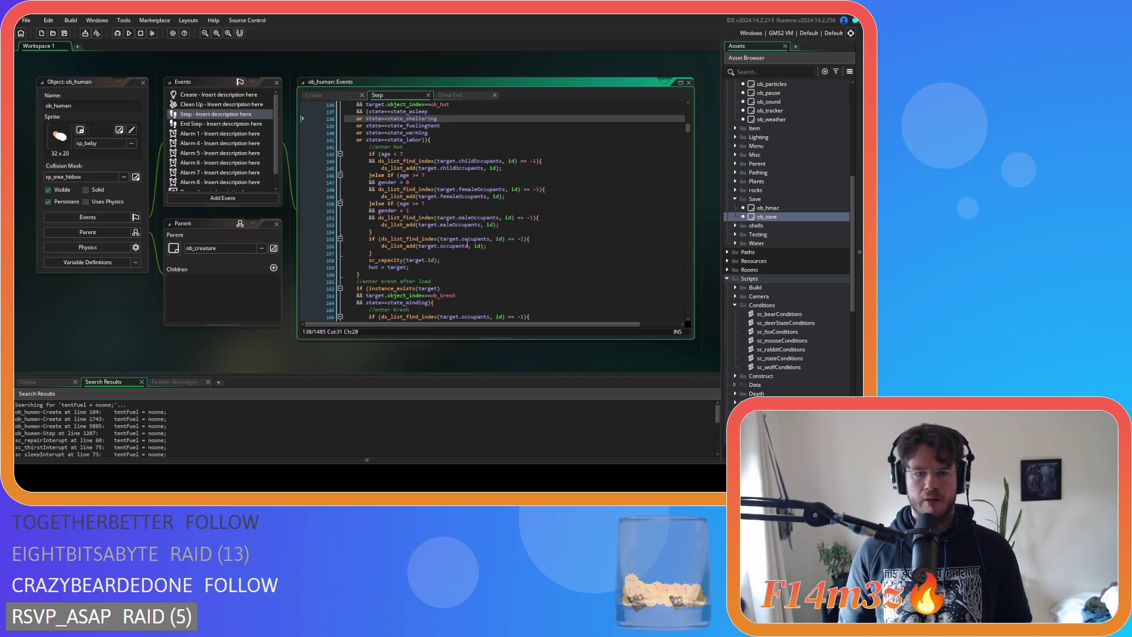
scroll(468, 244, "up", 2)
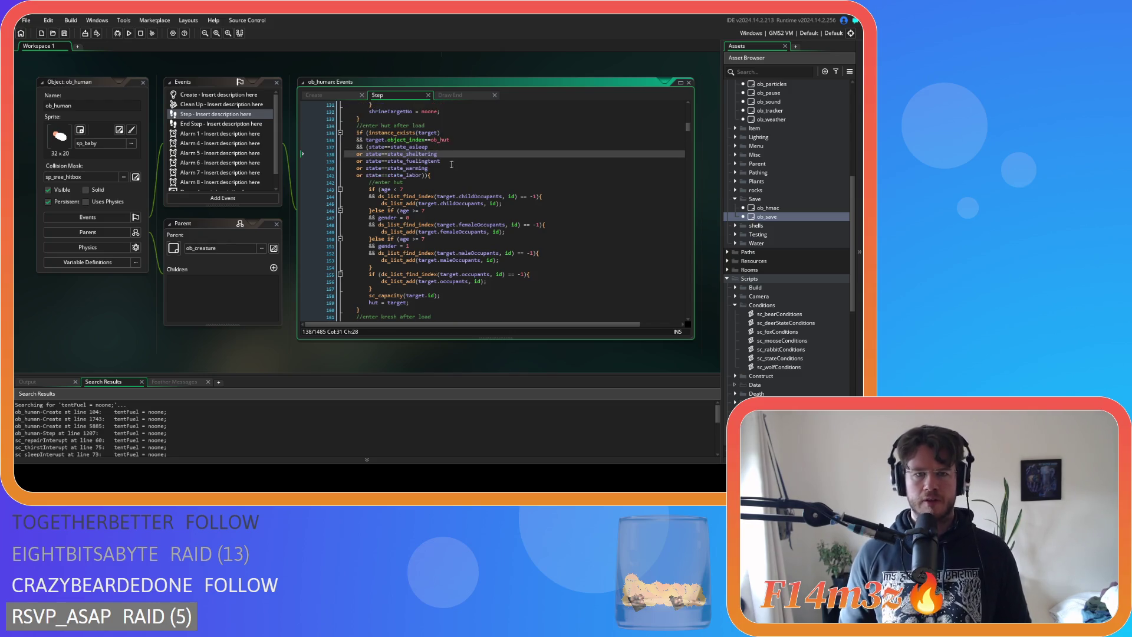
scroll(472, 165, "down", 5)
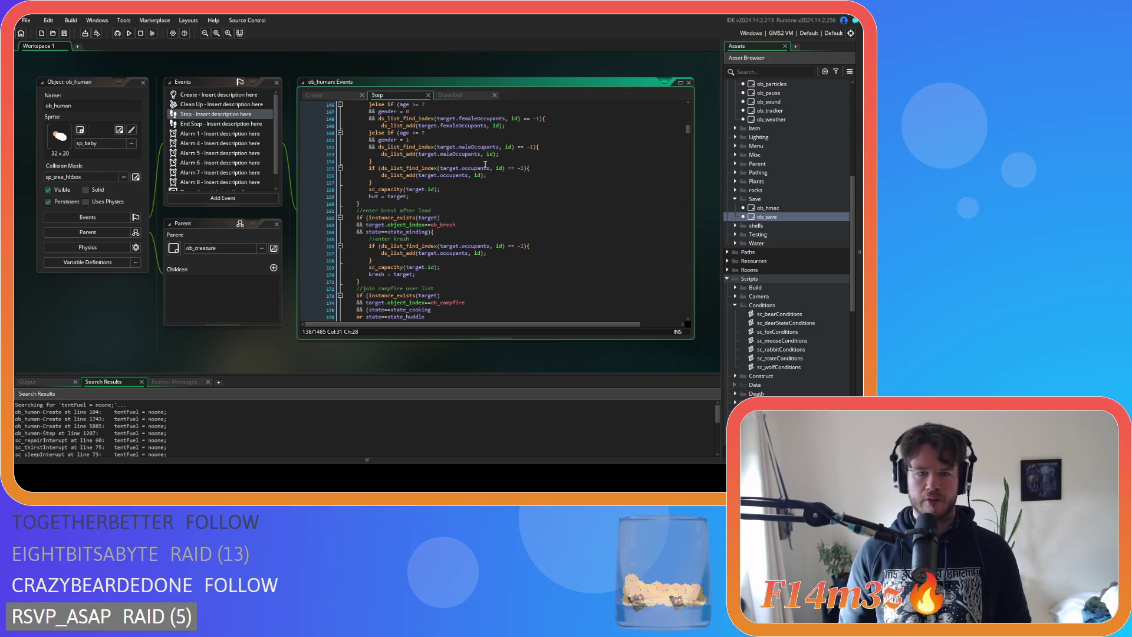
scroll(485, 164, "down", 4)
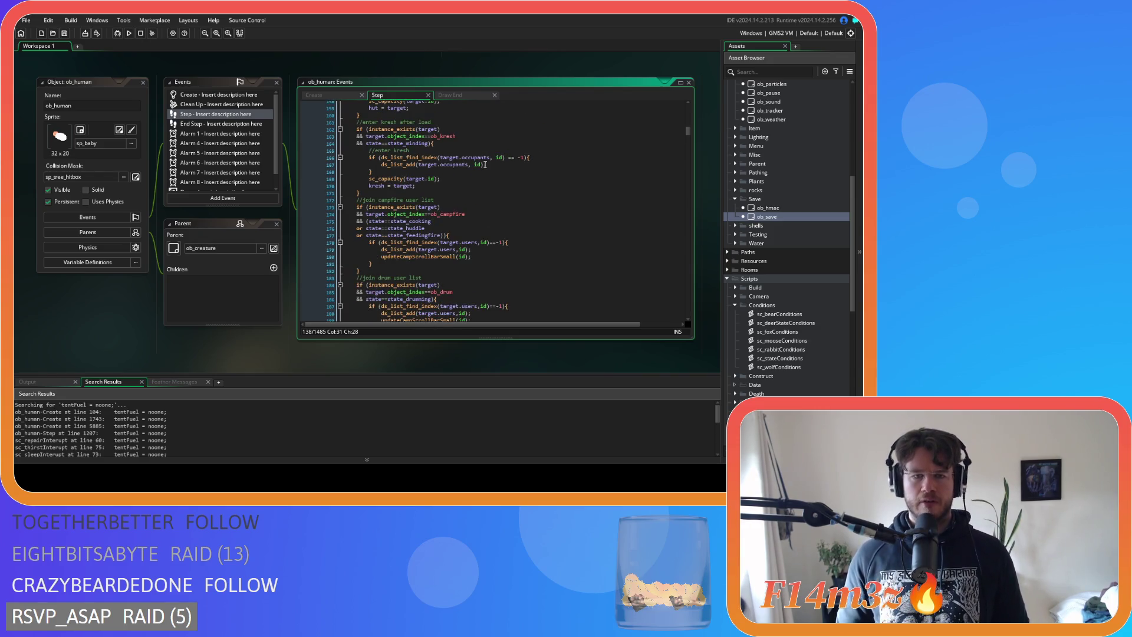
scroll(485, 164, "down", 1)
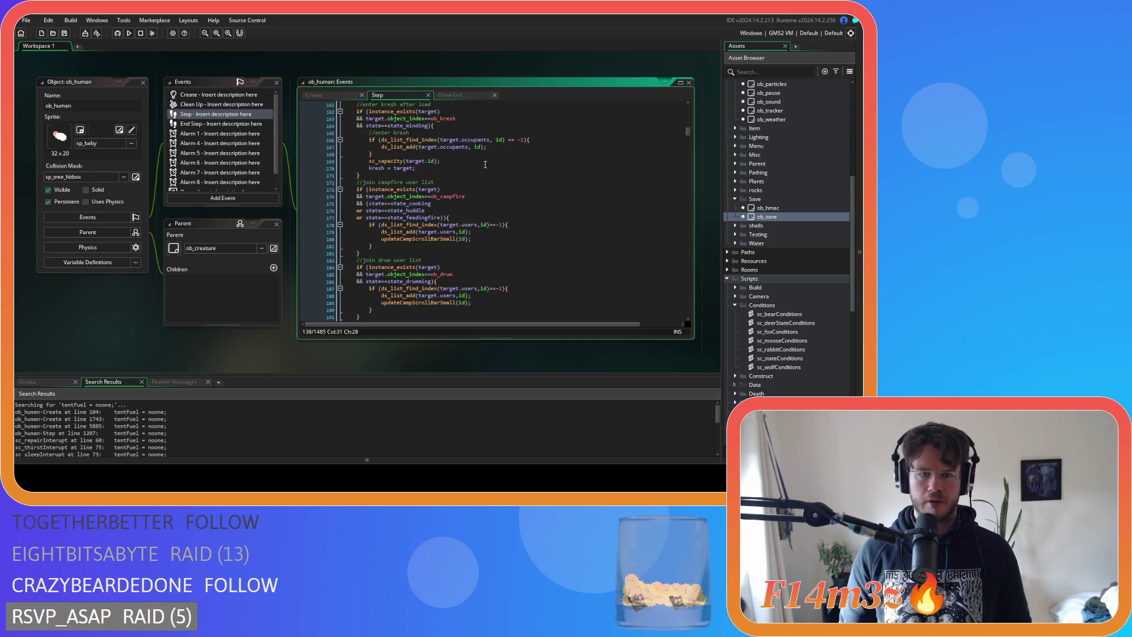
scroll(485, 164, "down", 9)
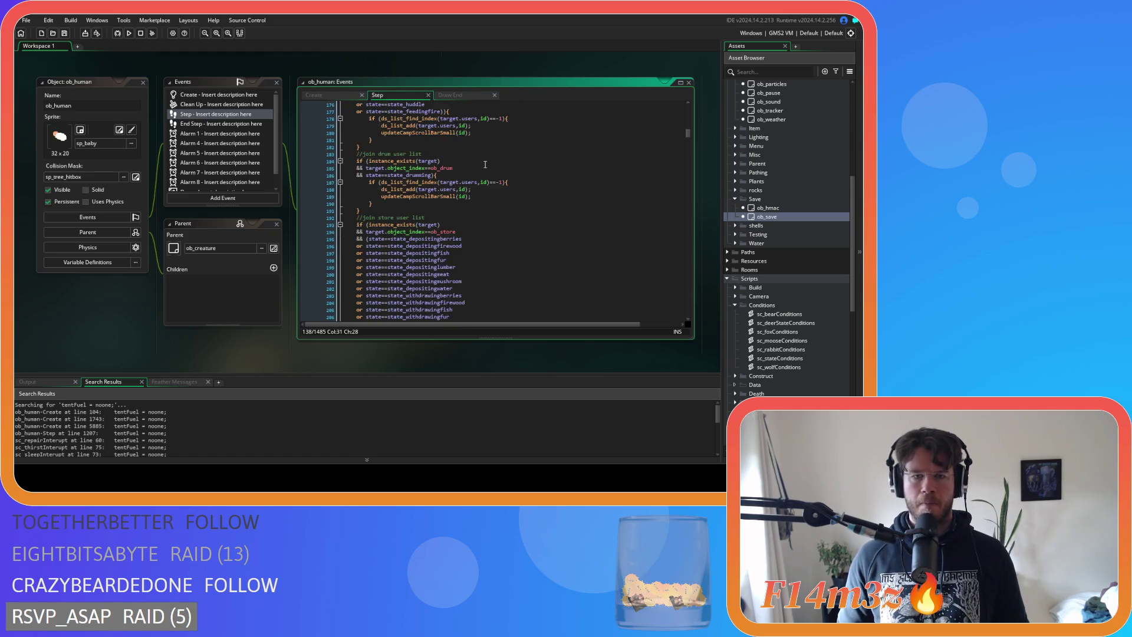
scroll(485, 164, "down", 6)
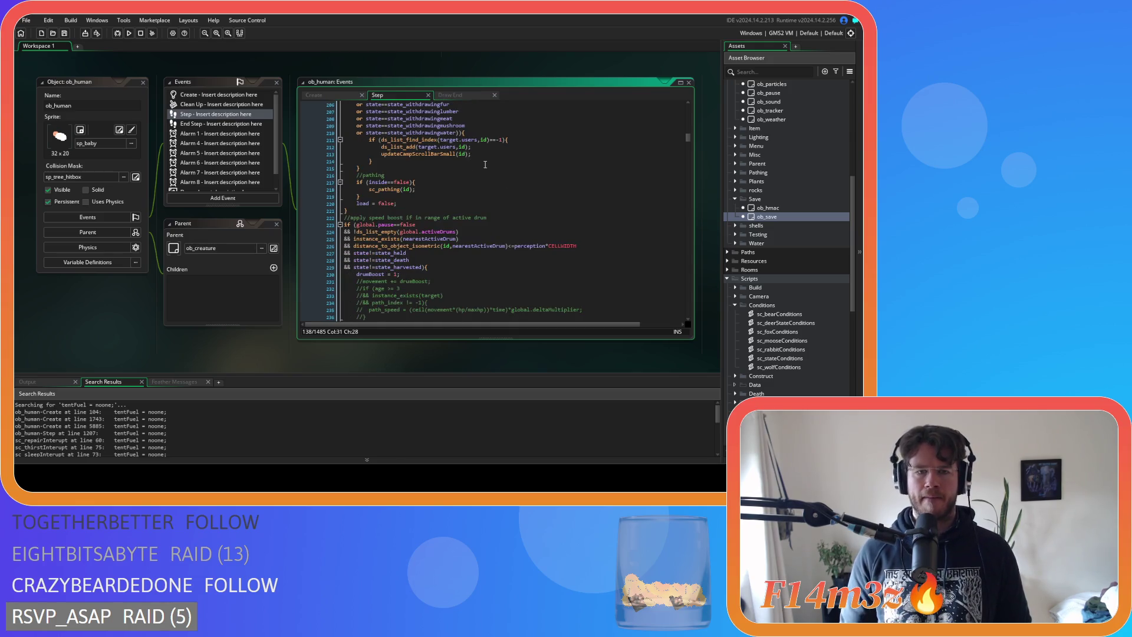
left_click(485, 175)
scroll(812, 162, "up", 4)
scroll(812, 161, "up", 3)
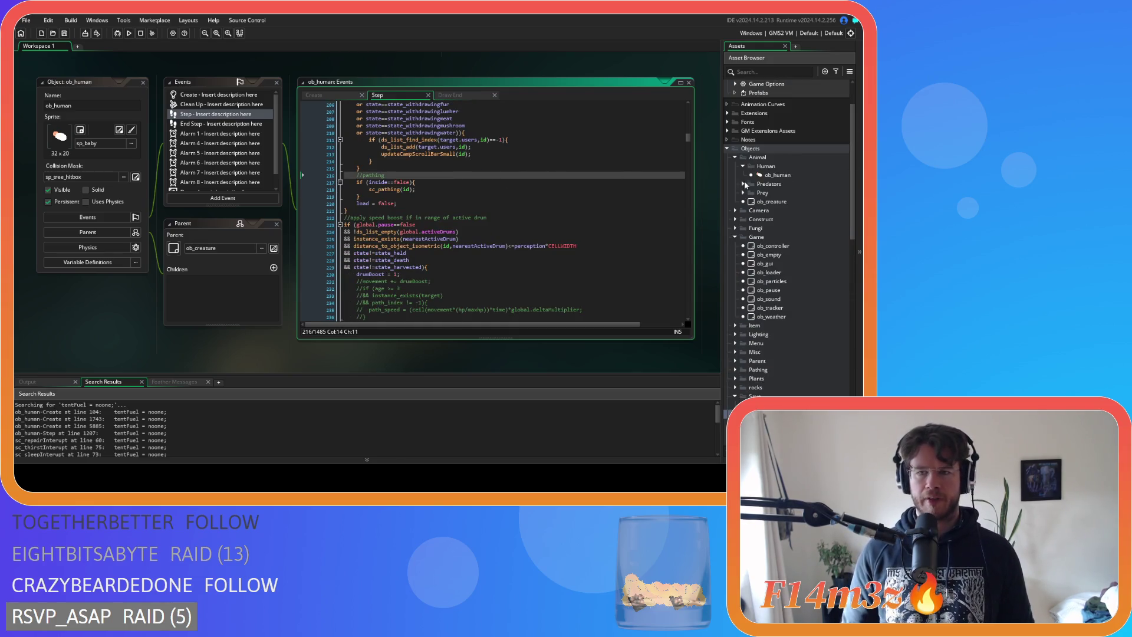
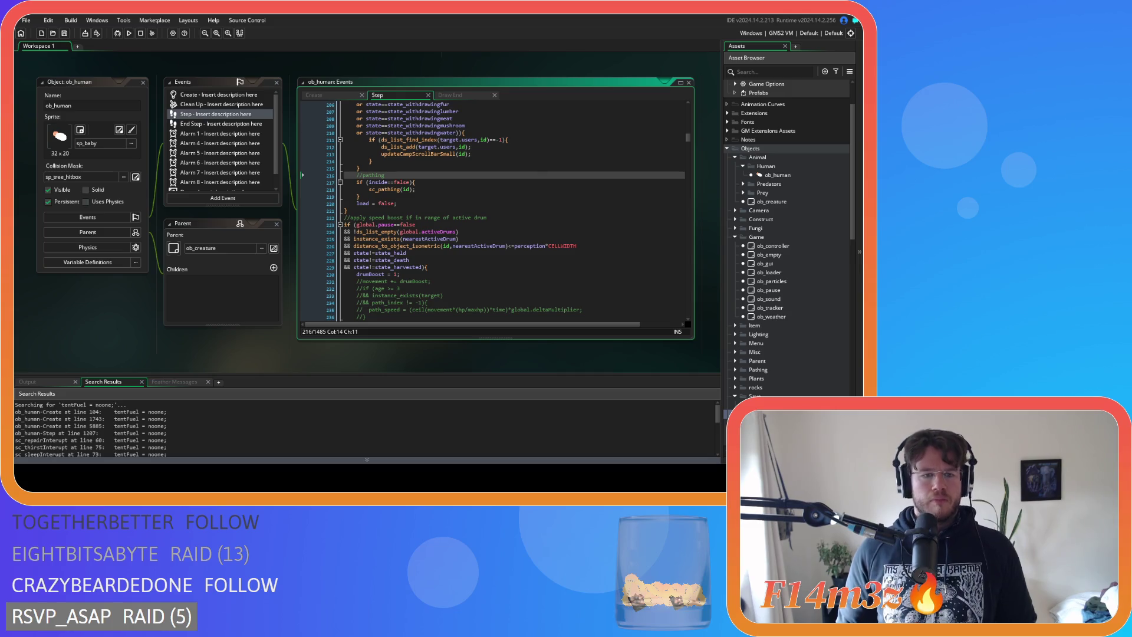
Expand the predator objects and open ob_bear in place of ob_human
left_click(743, 184)
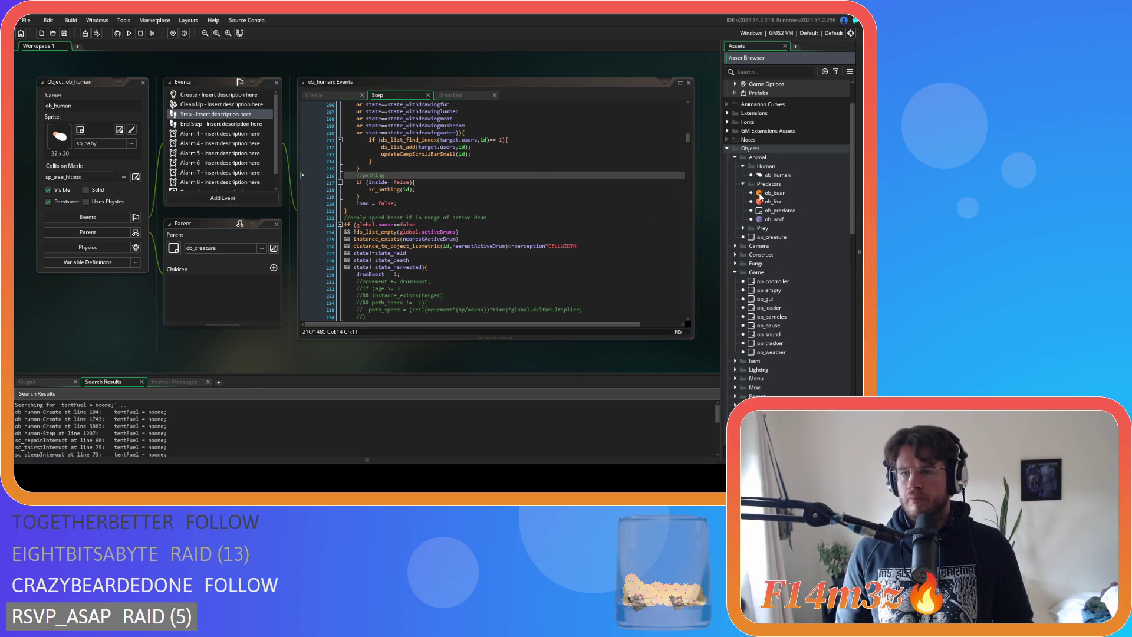
double_click(759, 195)
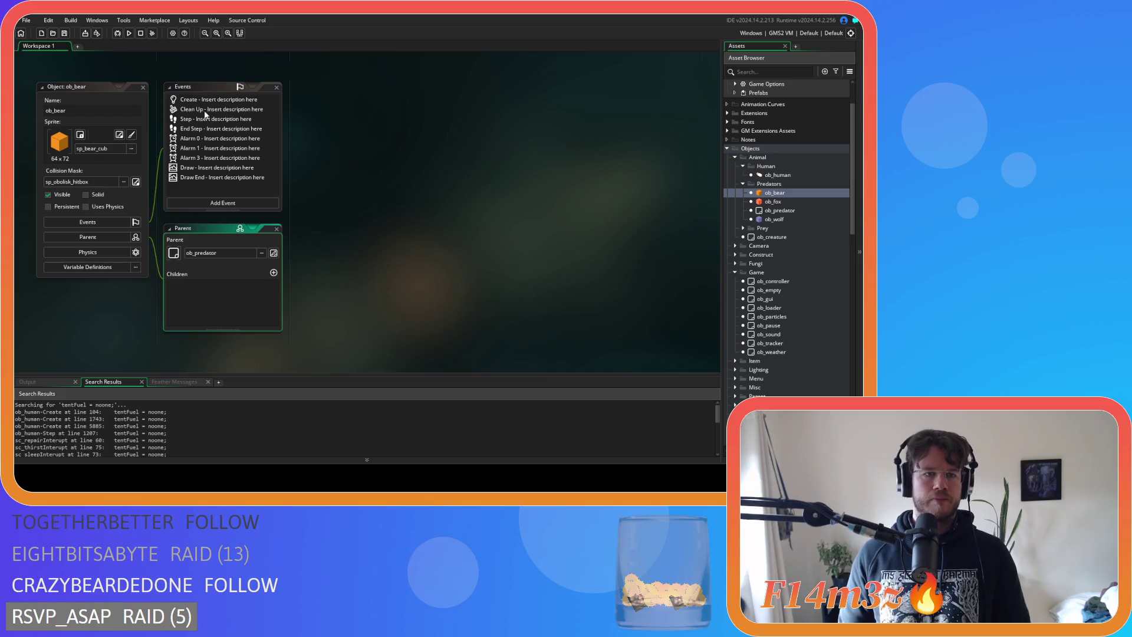
Open ob_bear's Step event and tidy the load comparison near the top
double_click(206, 119)
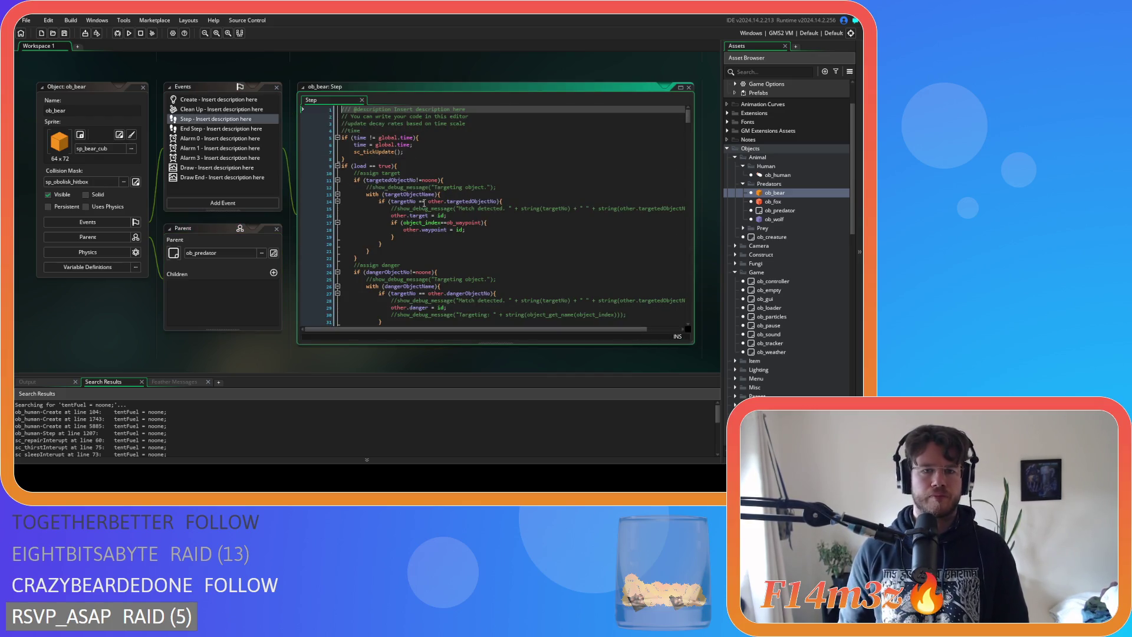
left_click(372, 165)
key("BackSpace")
type("=")
key("Delete")
left_click(438, 161)
scroll(438, 162, "down", 2)
left_click_drag(437, 144, 365, 145)
key("ctrl+c")
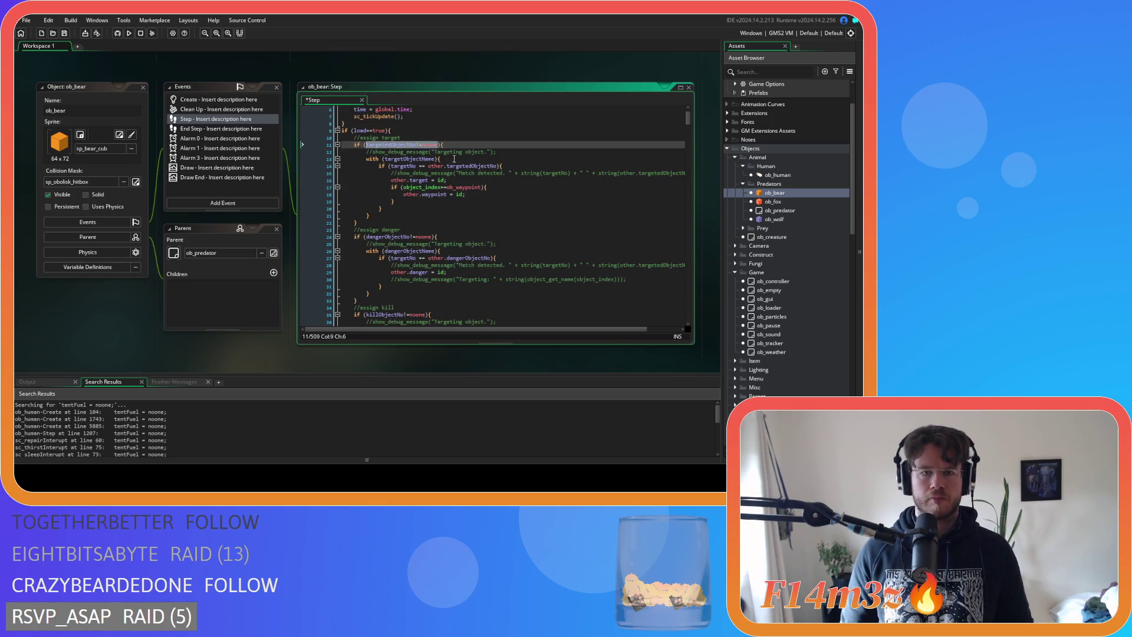
Add targetedObjectNo = noone; on a new line after the target-assignment block
left_click(377, 215)
key("Return")
key("ctrl+v")
key("Left")
key("Left")
key("Left")
key("BackSpace")
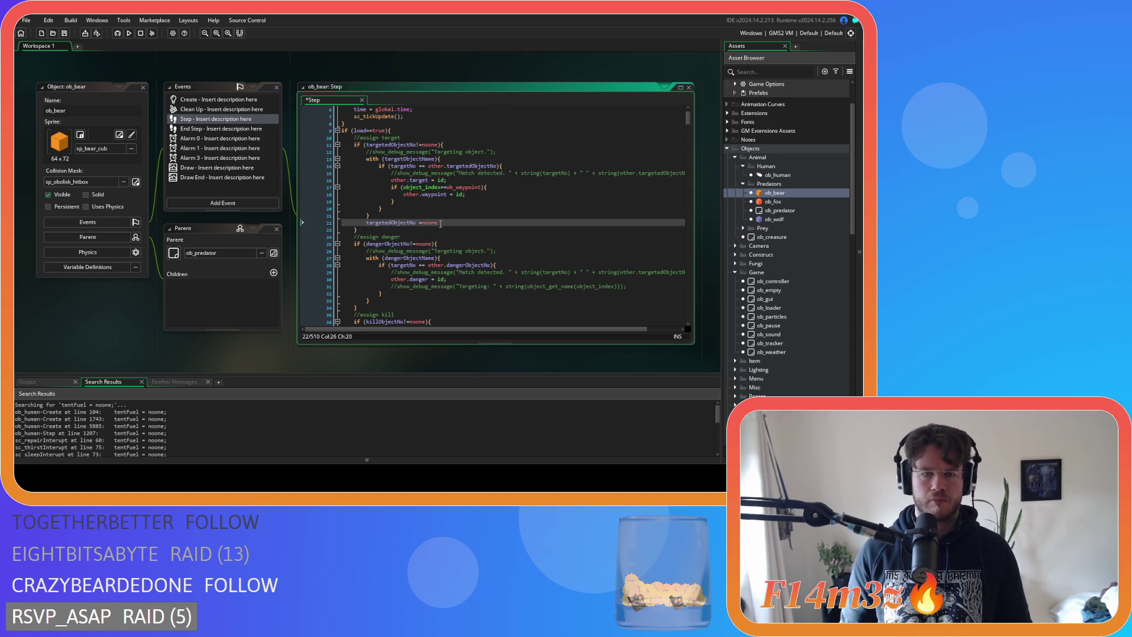
key("Right")
key("End")
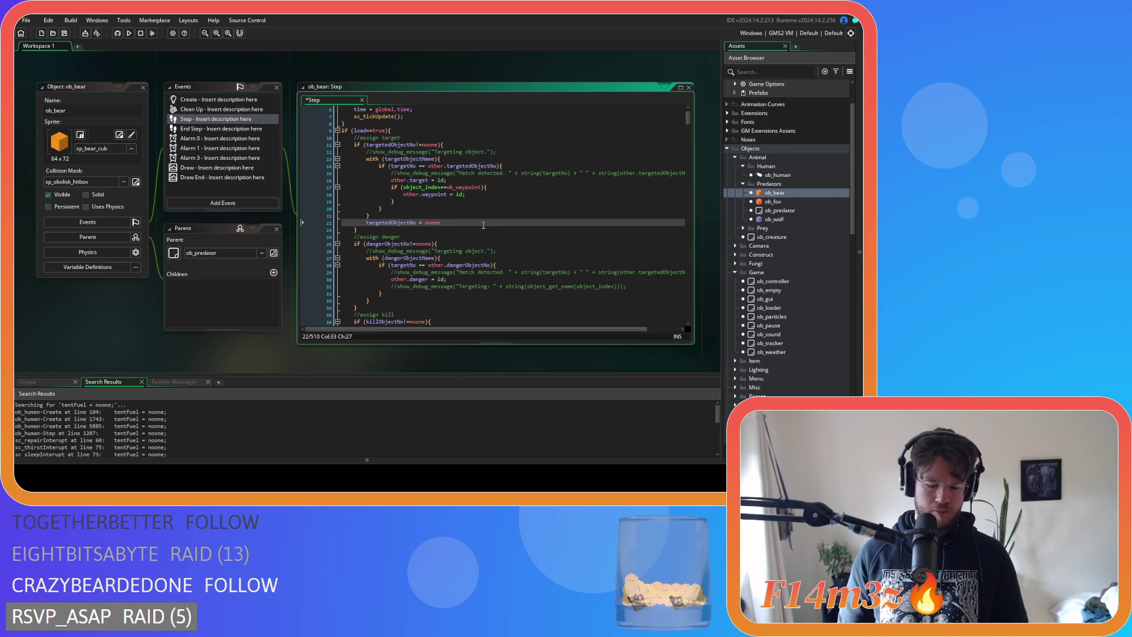
scroll(484, 225, "down", 4)
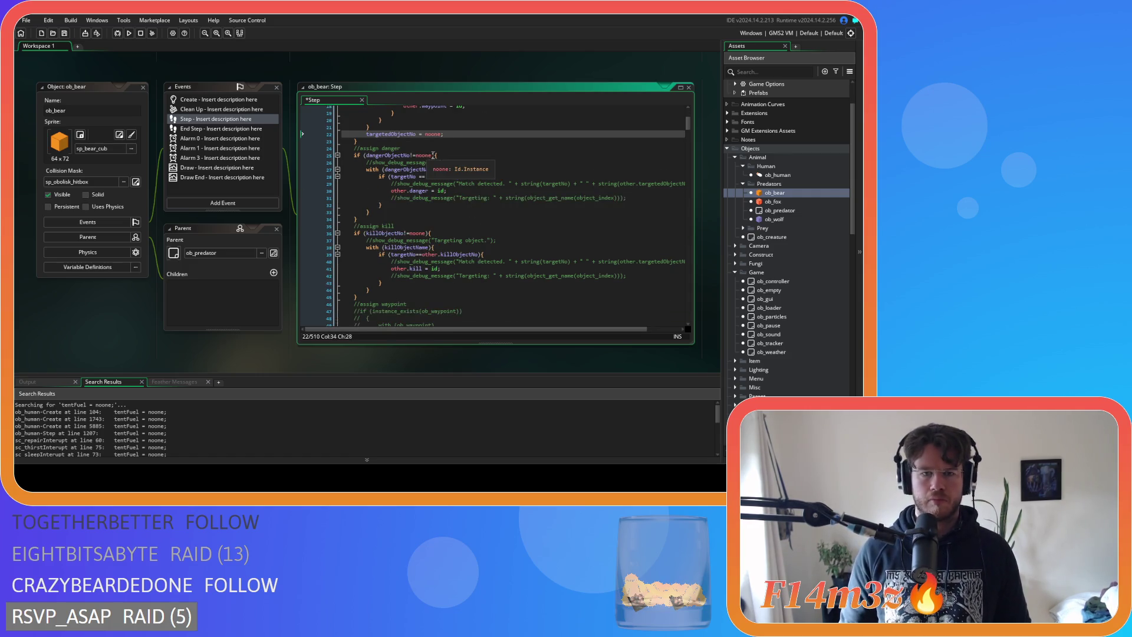
Add dangerObjectNo = noone; after the danger-assignment block
left_click_drag(432, 155, 369, 155)
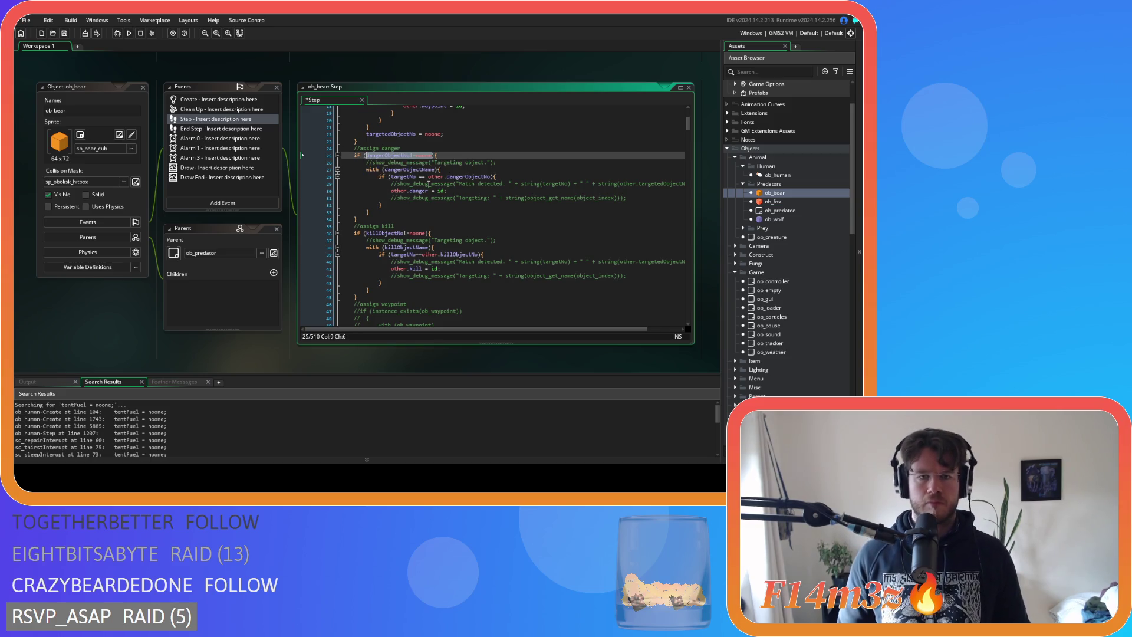
left_click(455, 156)
left_click(381, 210)
key("Return")
type("dangerObjectNo!=noone")
left_click(414, 219)
key("Right")
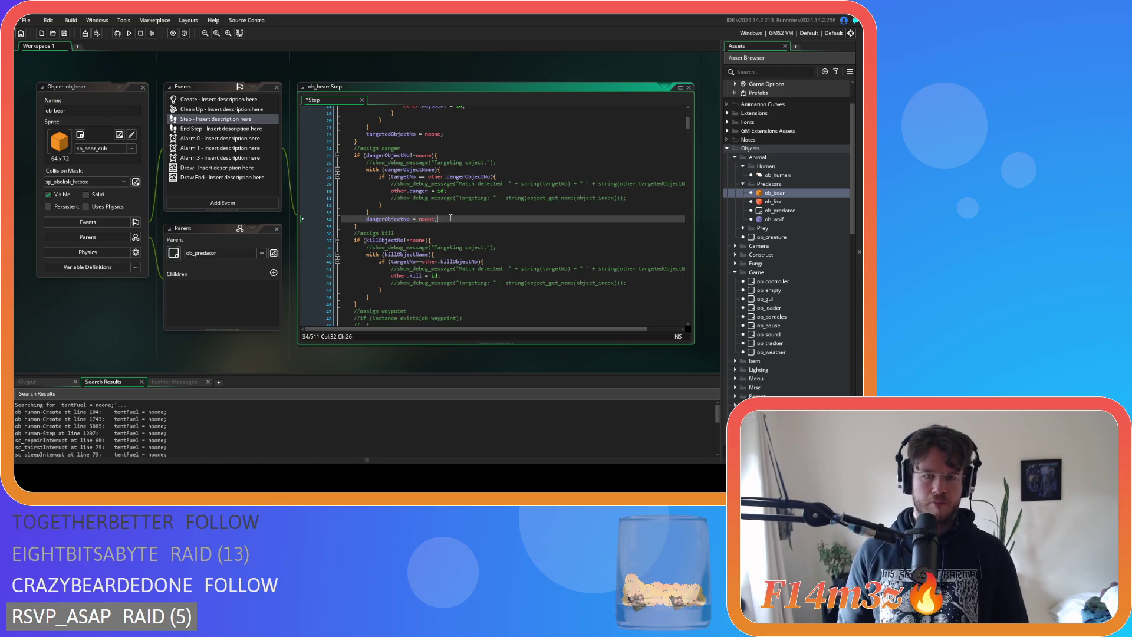
Add killObjectNo = noone; at the end of the kill-assignment block
left_click_drag(426, 240, 367, 241)
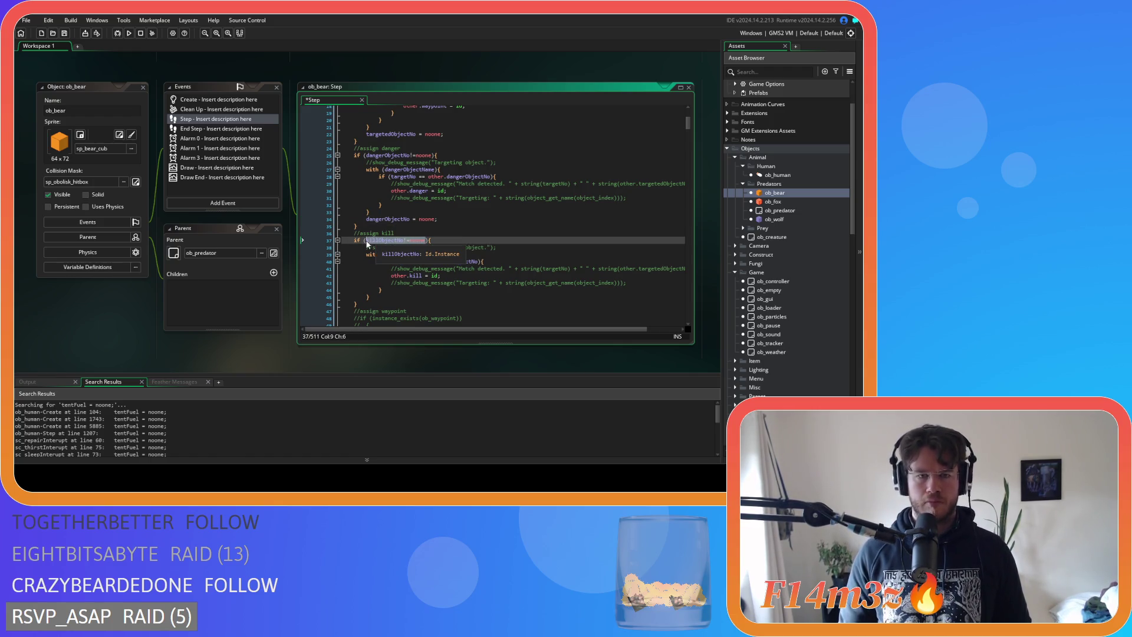
key("Right")
scroll(436, 236, "down", 3)
left_click(426, 227)
key("Return")
type("killObjectNo!=noone")
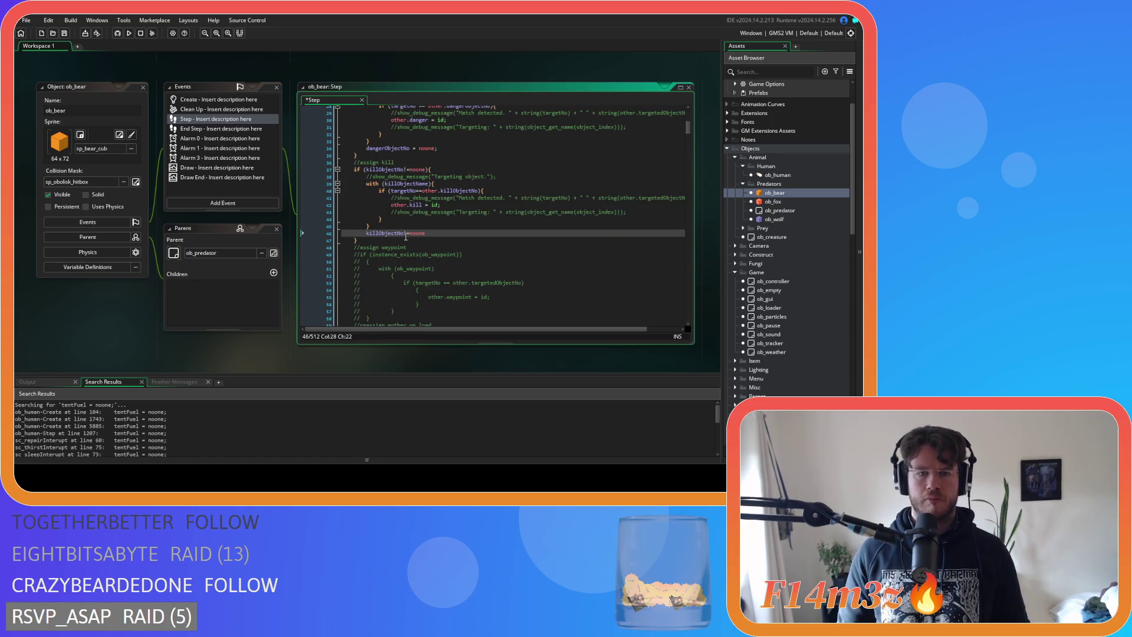
left_click(406, 234)
key("Delete")
key("Delete")
type("=")
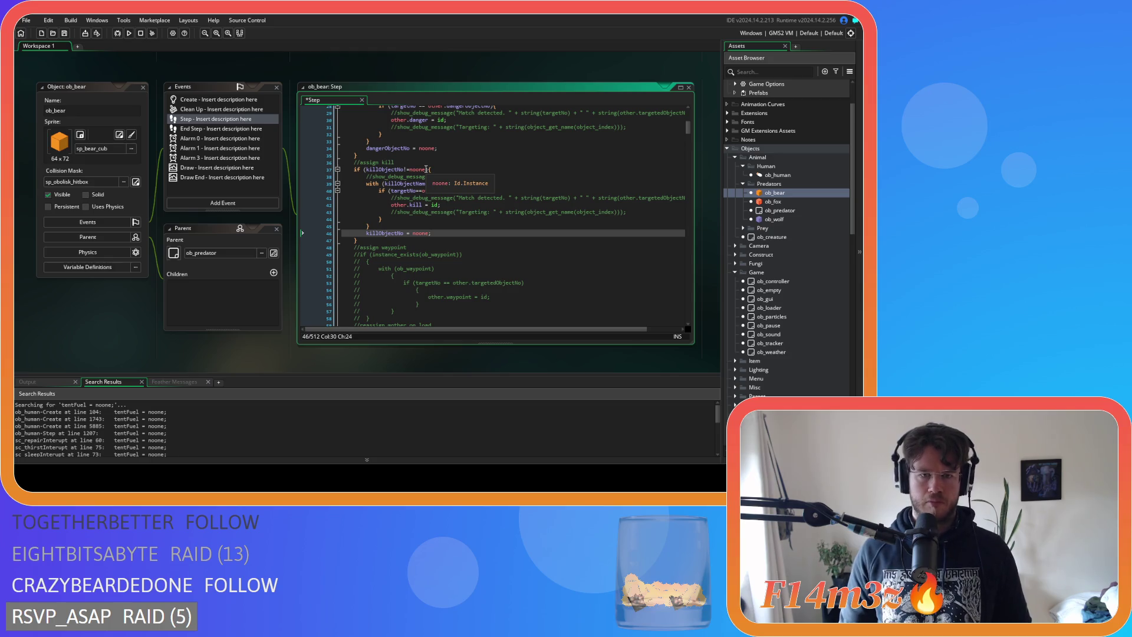
Change the mother check to motherNumber!=noone
scroll(424, 175, "down", 4)
scroll(424, 213, "down", 2)
left_click(405, 191)
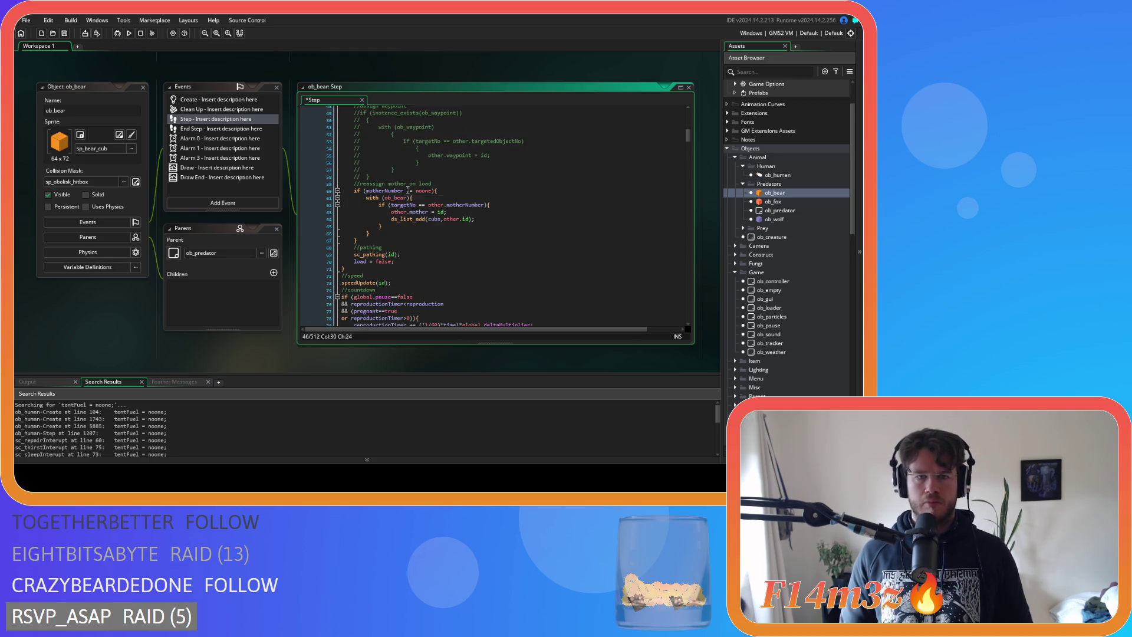
key("Delete")
key("Delete")
key("Delete")
type("!=")
Add motherNumber = noone; after the mother block, then open ob_fox
left_click_drag(426, 191, 366, 191)
key("ctrl+c")
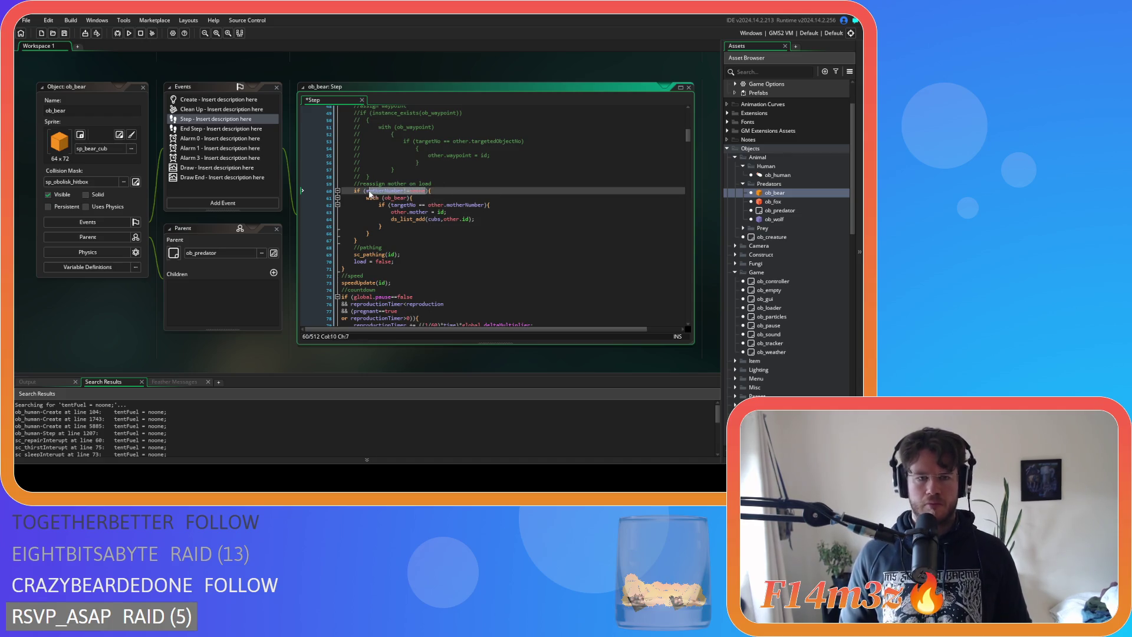
left_click(373, 233)
key("Return")
key("ctrl+v")
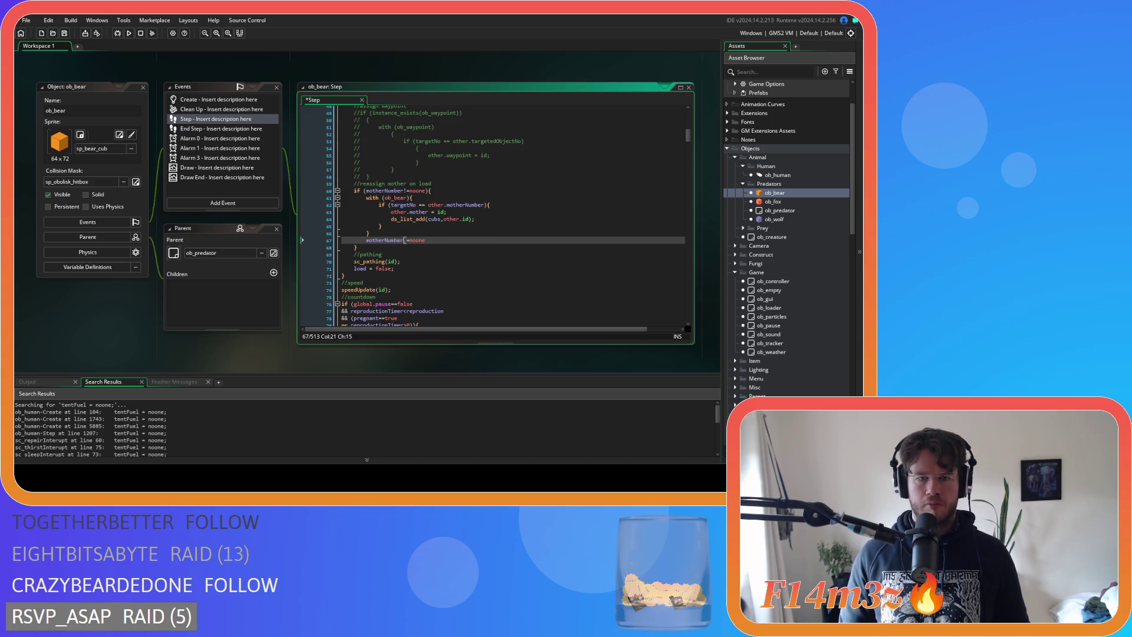
left_click(413, 240)
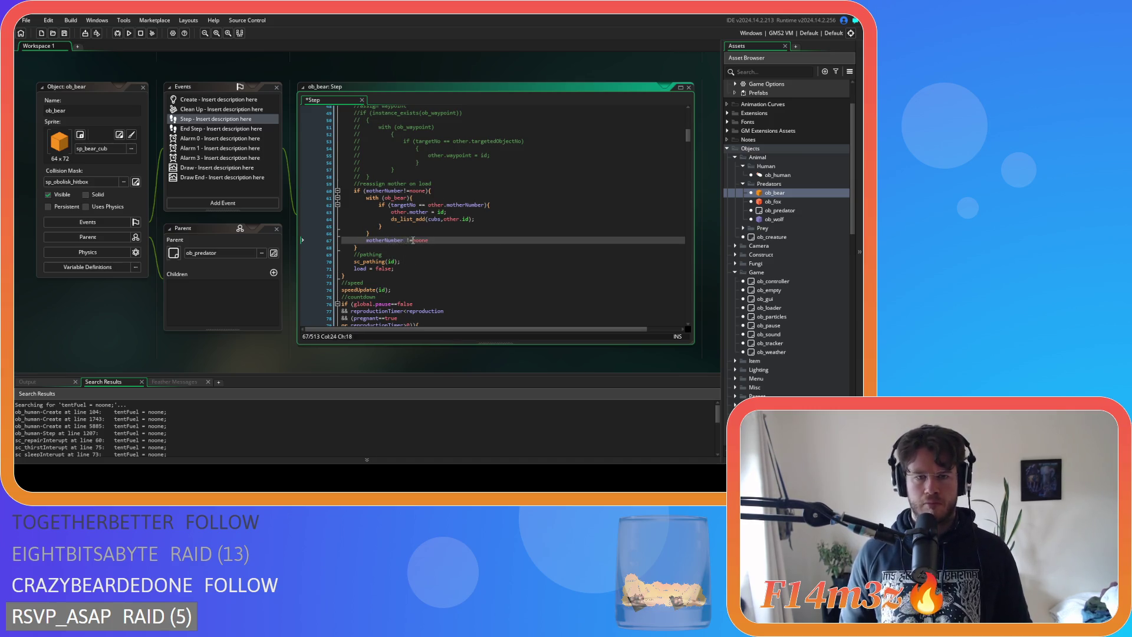
left_click(450, 242)
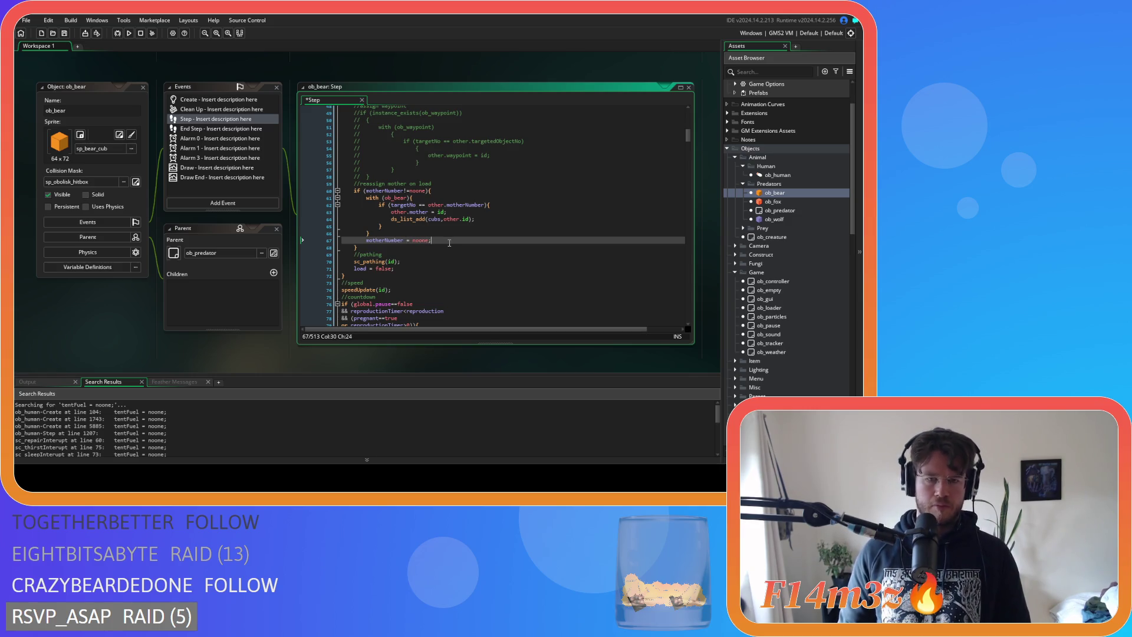
double_click(773, 201)
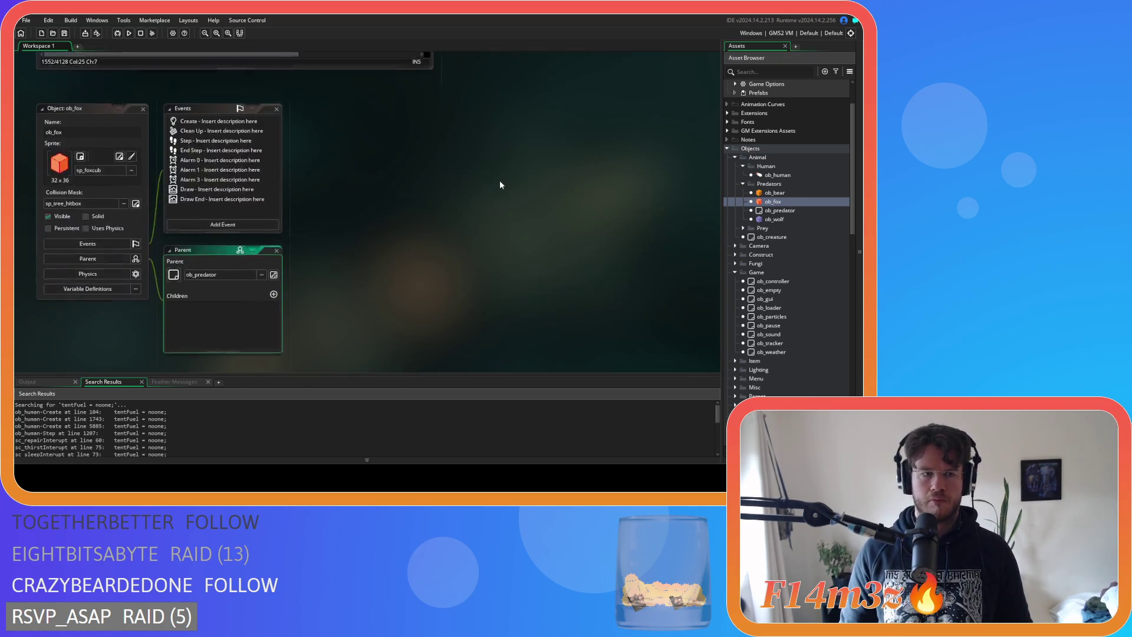
double_click(216, 119)
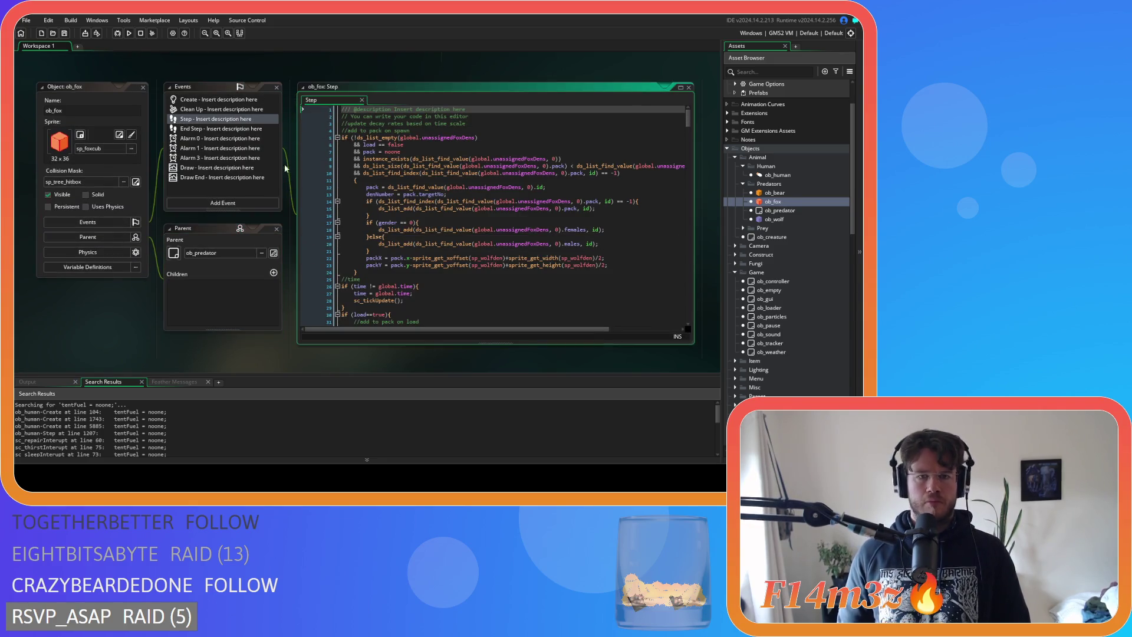
scroll(396, 199, "down", 5)
scroll(413, 201, "down", 4)
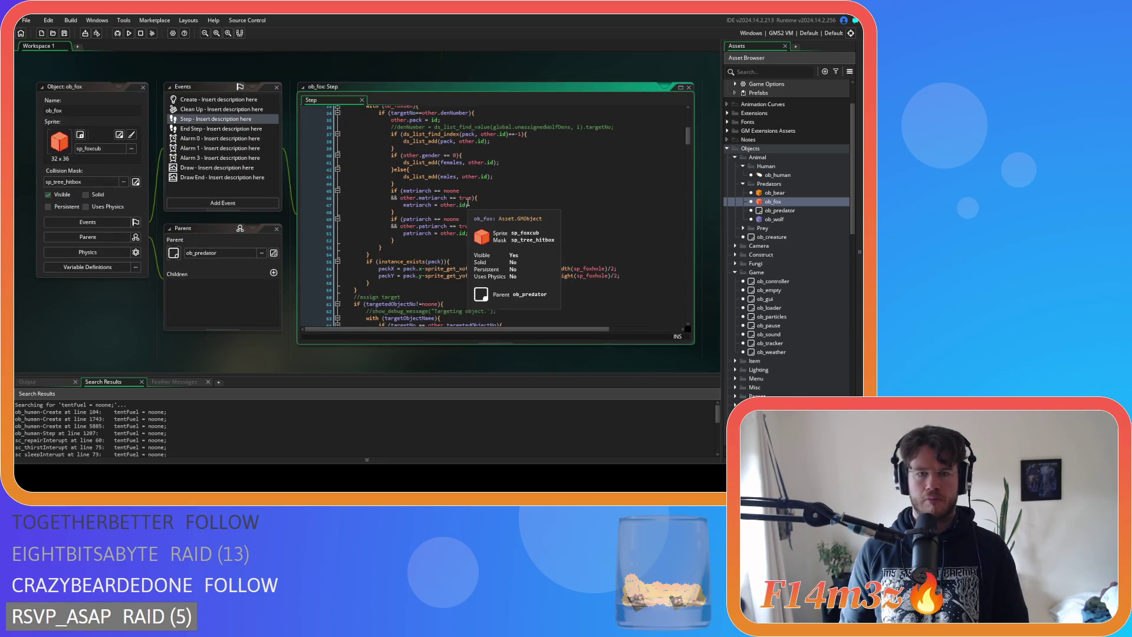
left_click(488, 184)
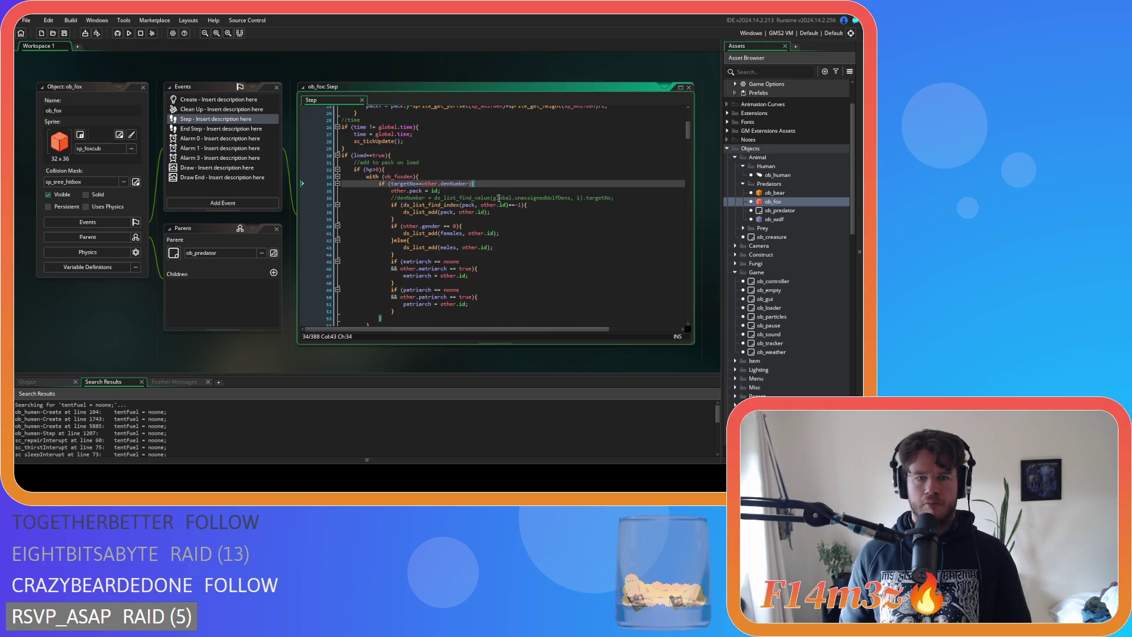
scroll(498, 197, "down", 2)
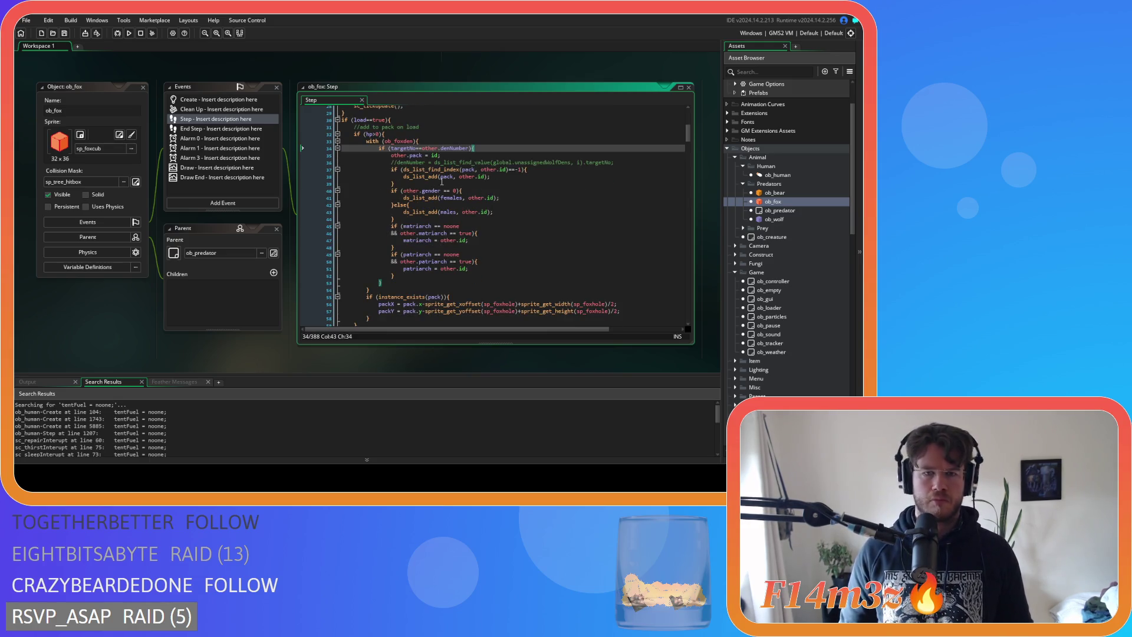
mouse_move(422, 169)
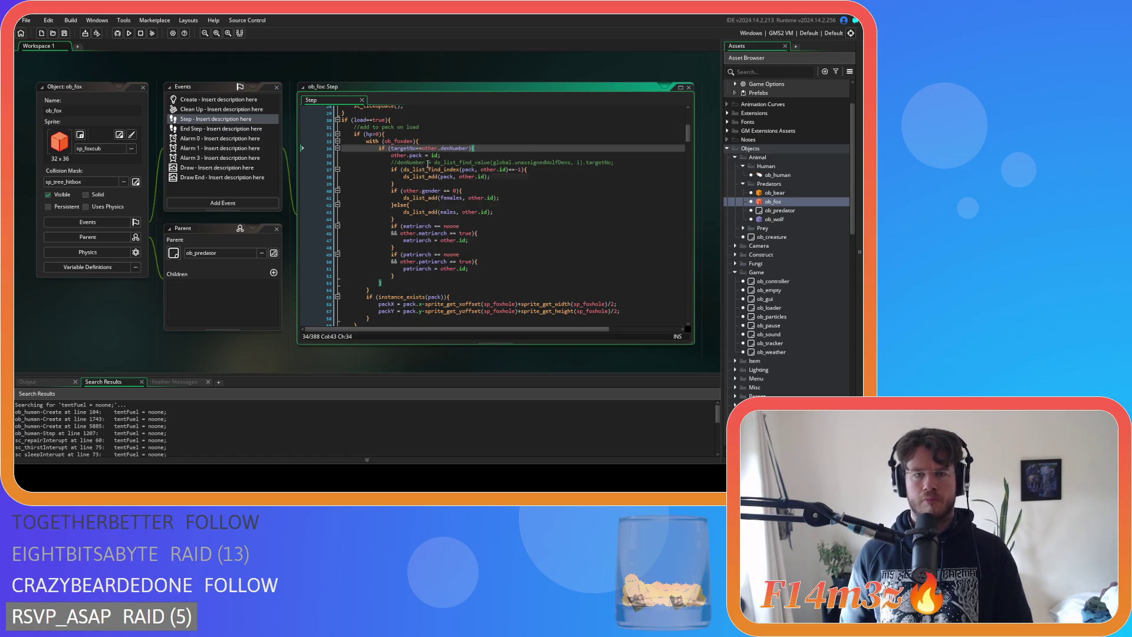
mouse_move(466, 155)
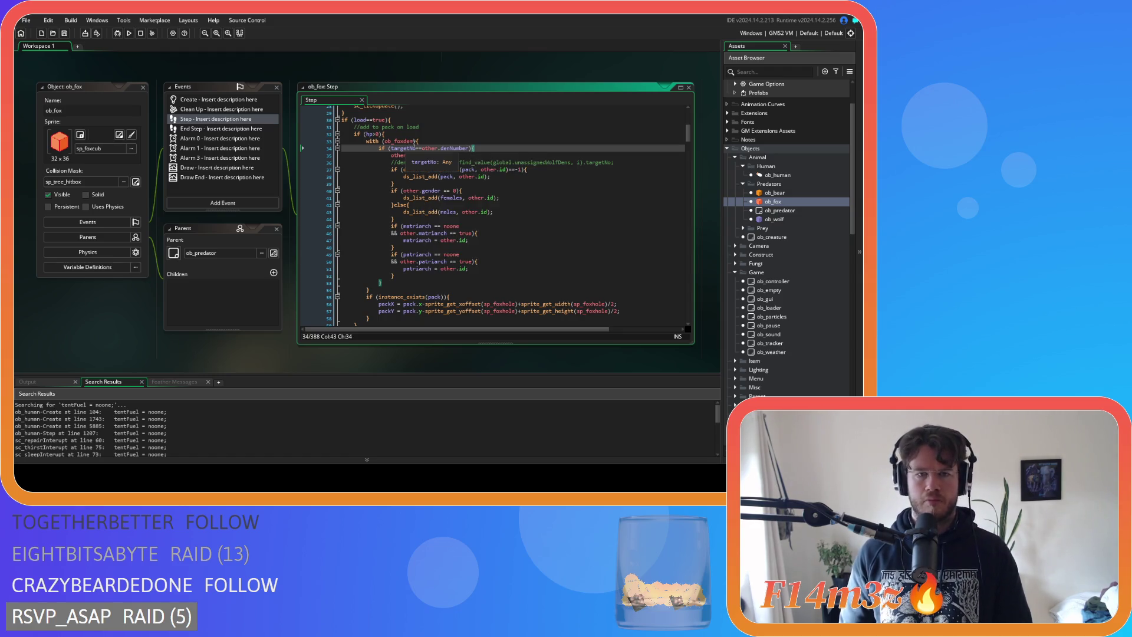
scroll(467, 150, "up", 1)
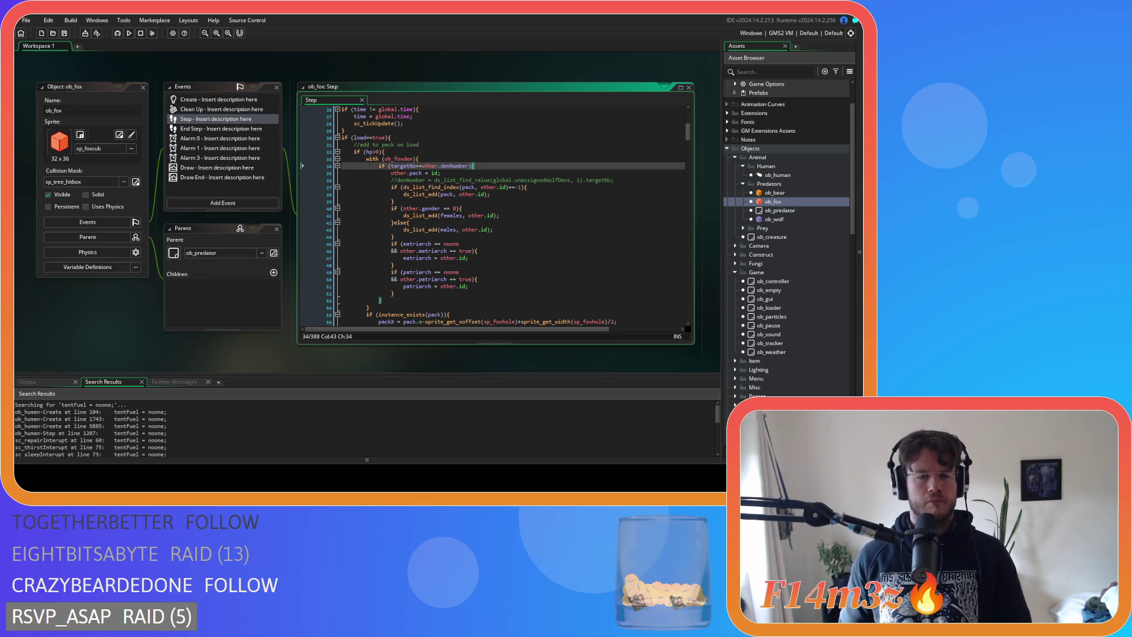
scroll(495, 216, "down", 6)
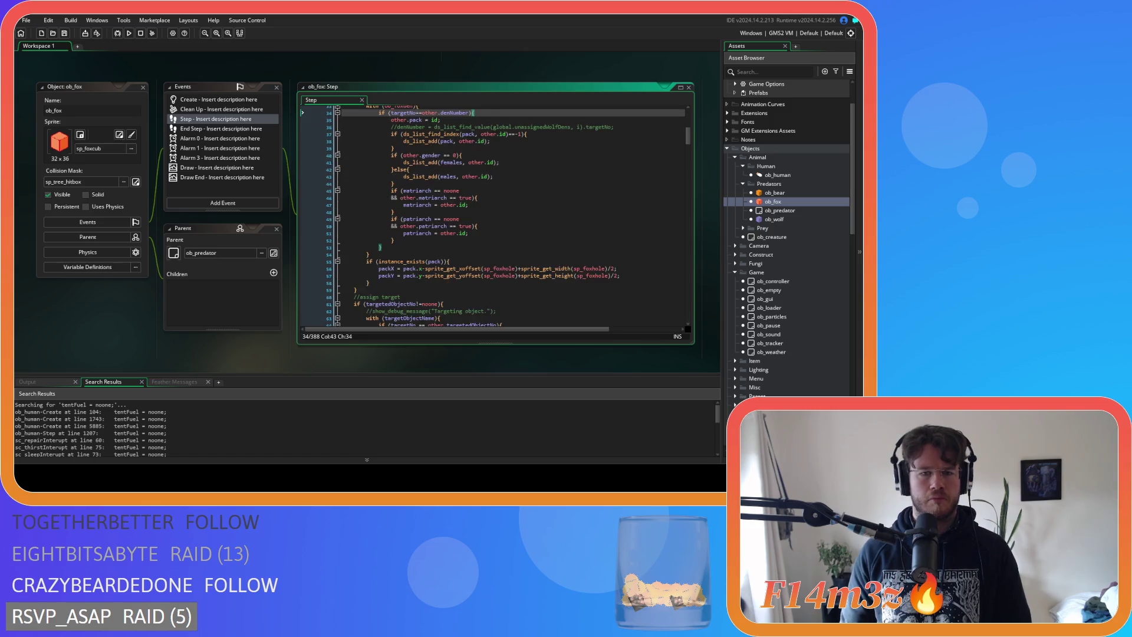
Locate and copy the targetedObjectNo!=noone condition in ob_fox's assign-target check
left_click(416, 233)
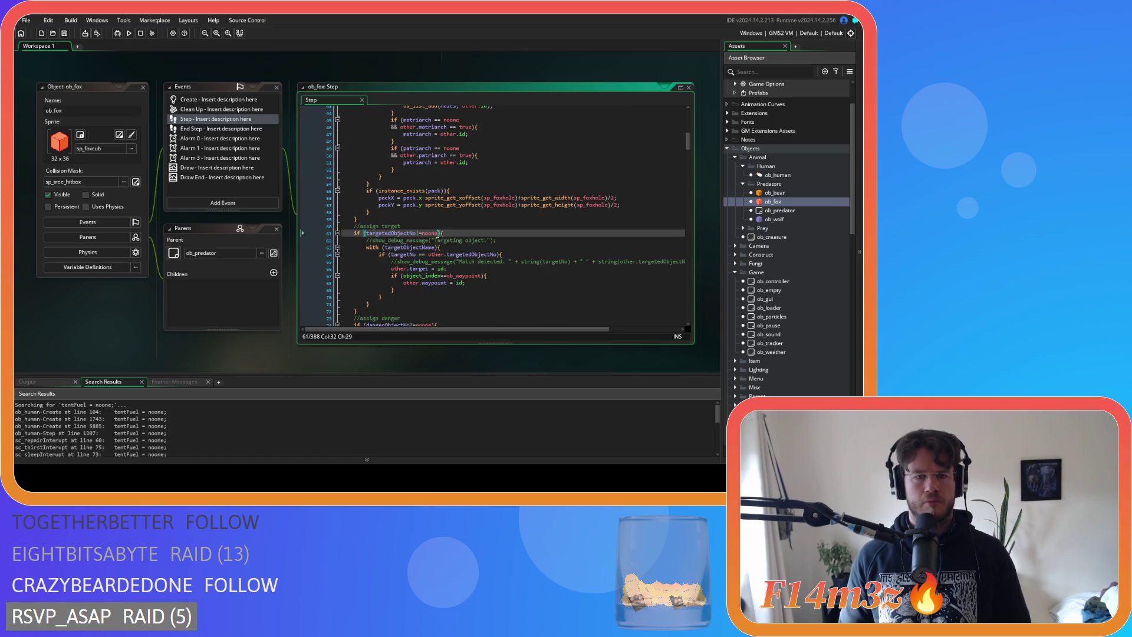
scroll(461, 206, "up", 5)
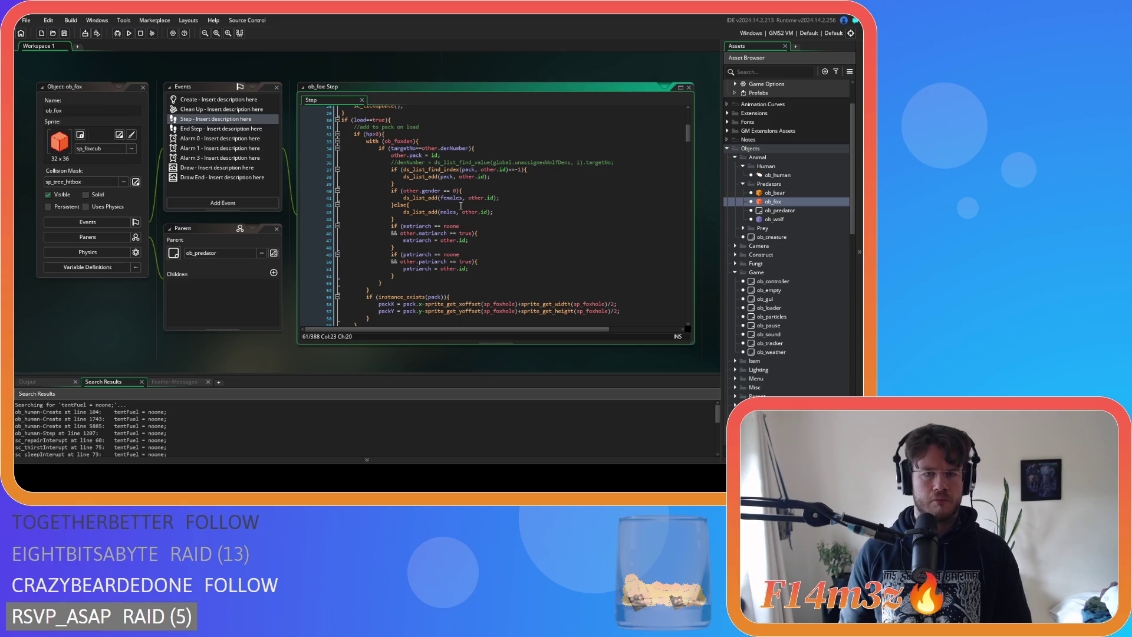
scroll(461, 206, "down", 4)
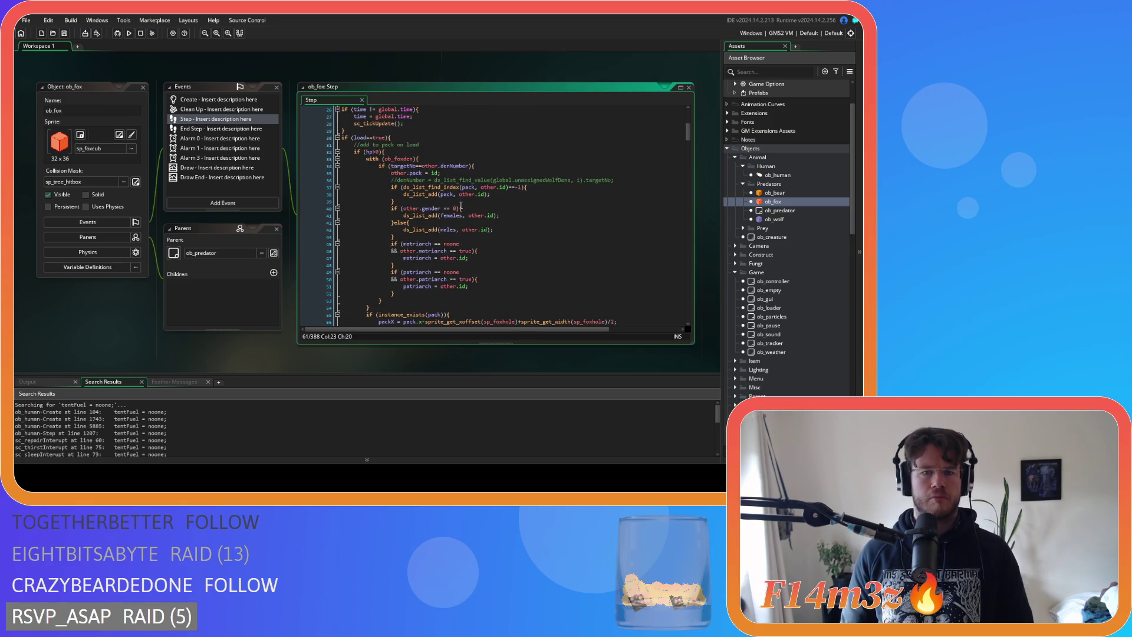
scroll(424, 169, "up", 3)
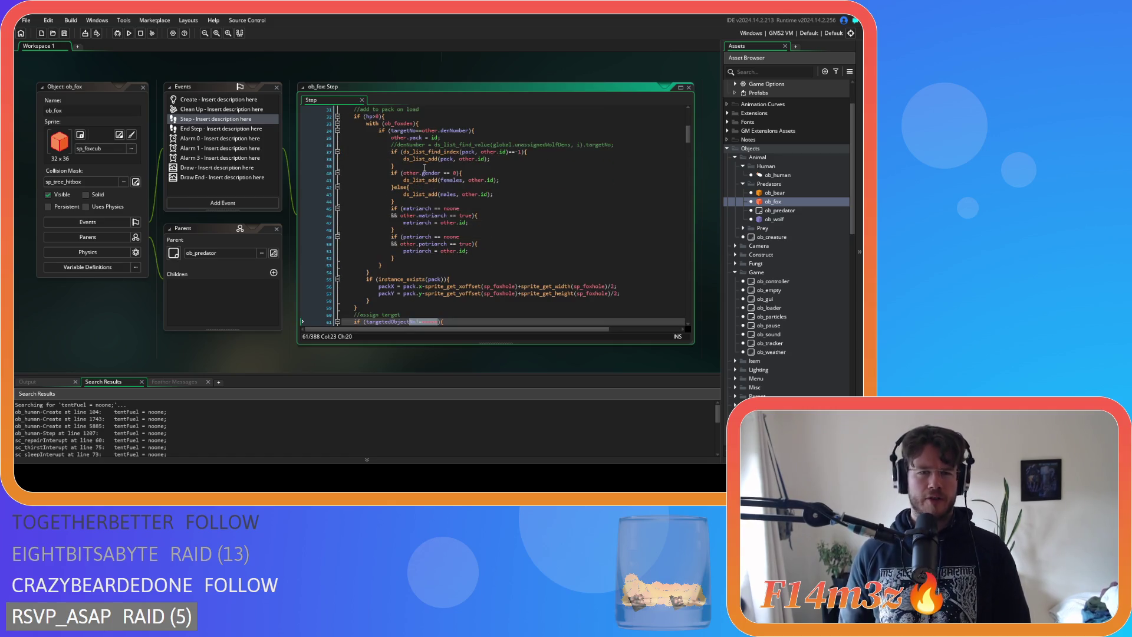
left_click(384, 116)
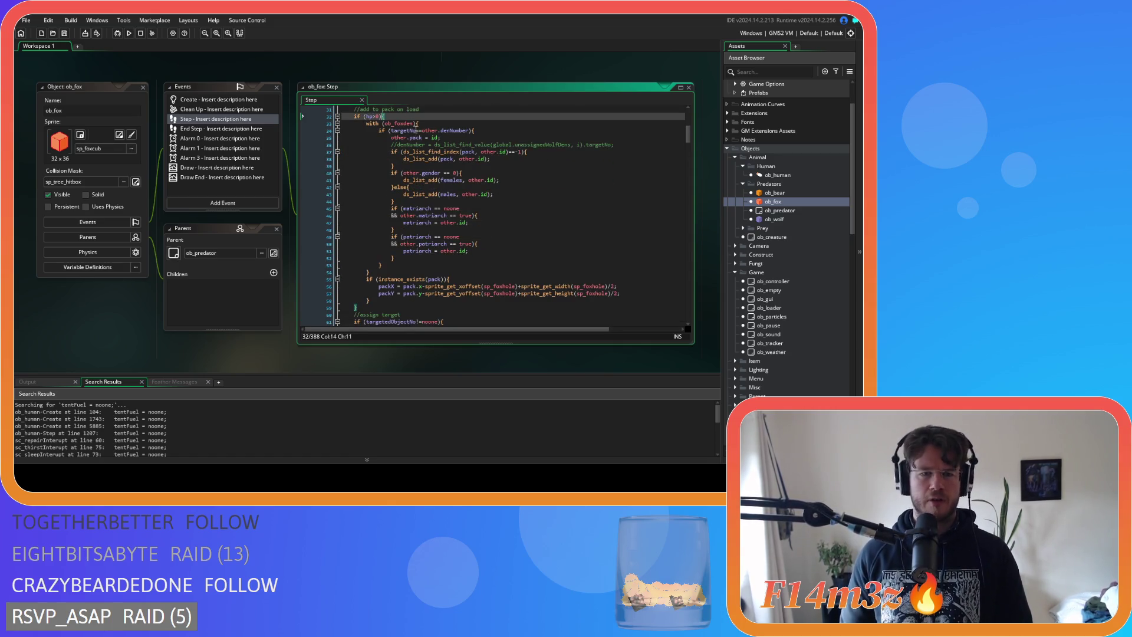
scroll(427, 160, "down", 4)
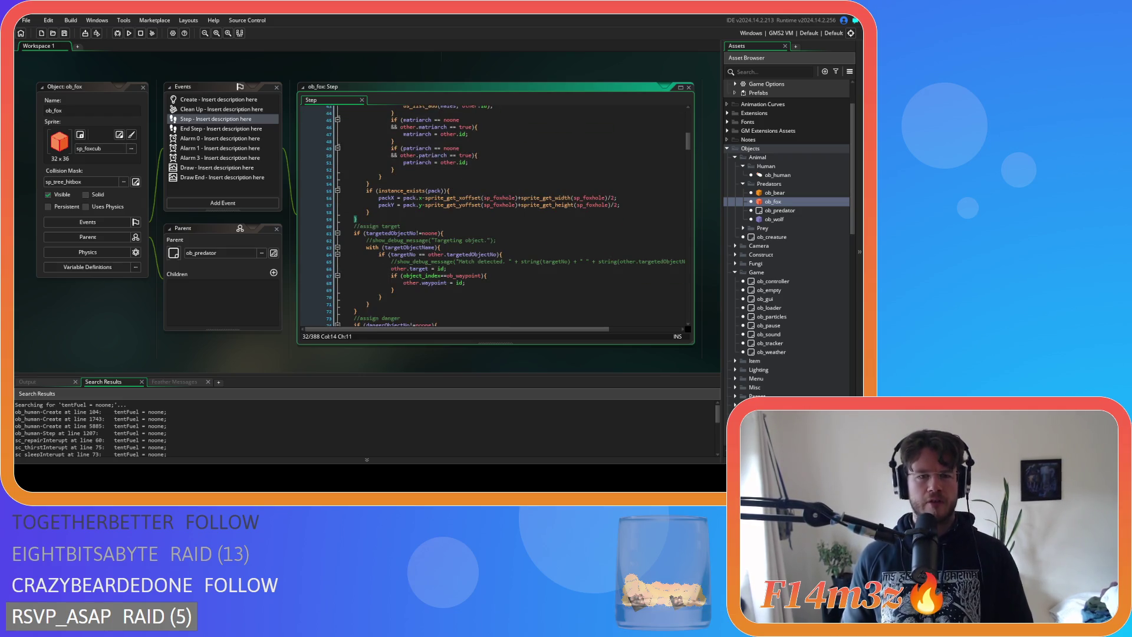
left_click_drag(437, 233, 367, 237)
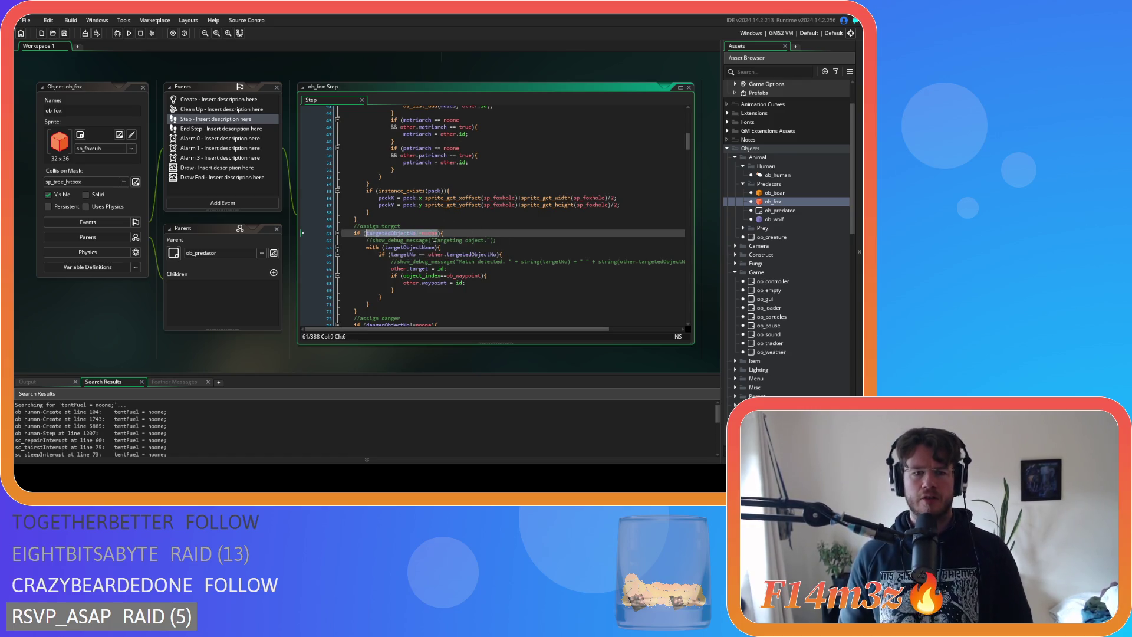
key("Right")
Add targetedObjectNo = noone; on a new line after the assign-target block
left_click(375, 307)
key("Return")
type("targetedObjectNo!=noone")
scroll(415, 200, "down", 5)
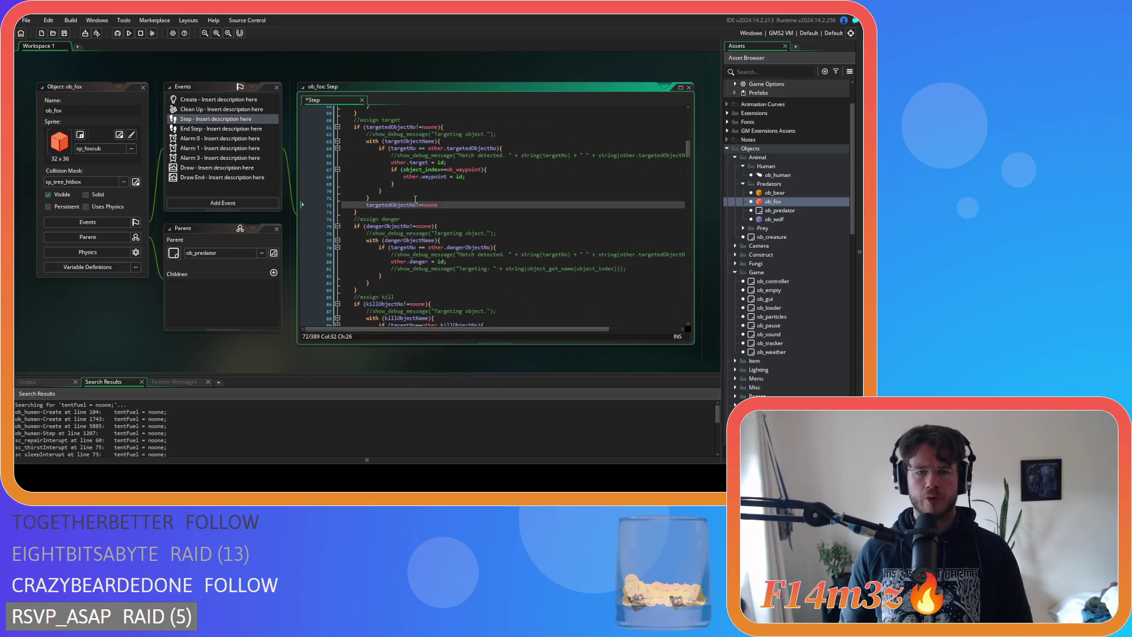
left_click(418, 204)
key("BackSpace")
key("BackSpace")
type("=")
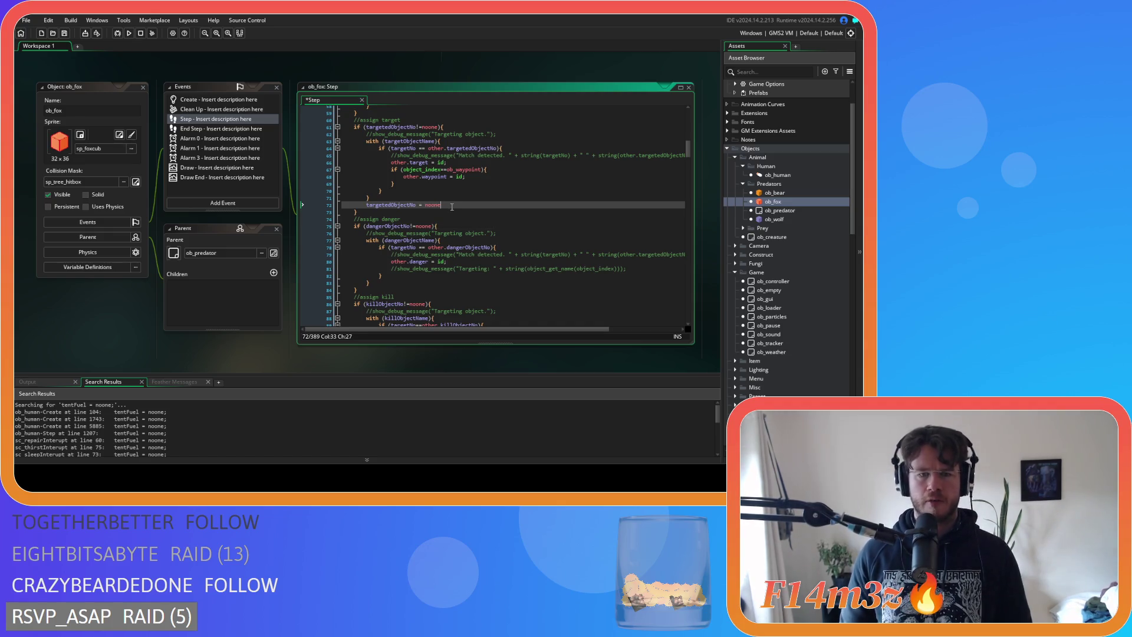
key("shift+Home")
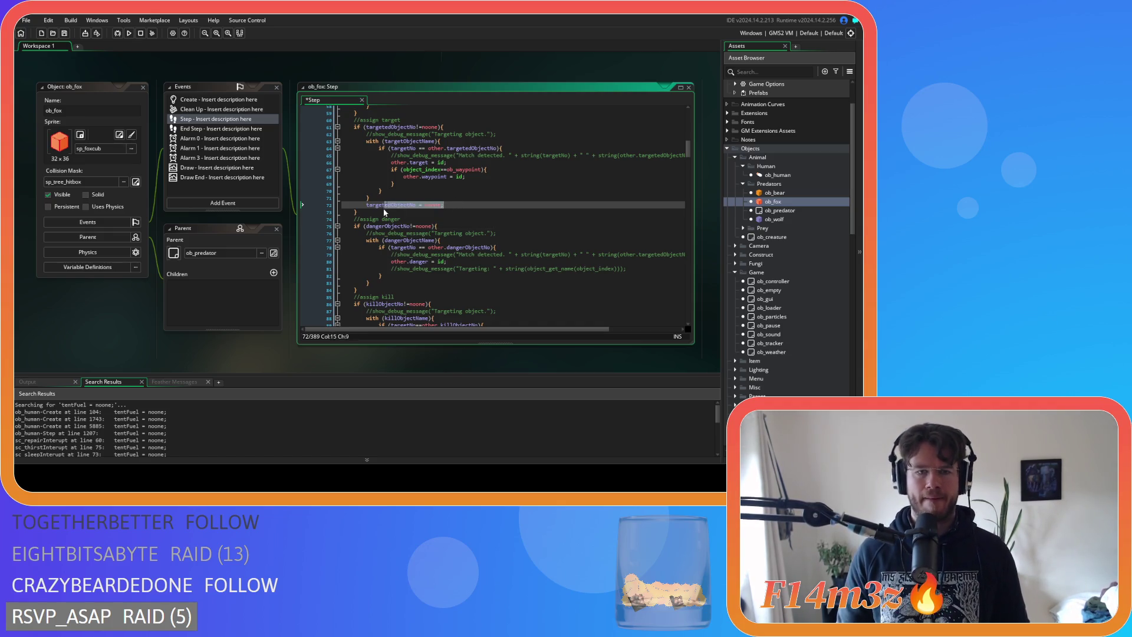
scroll(475, 212, "up", 1)
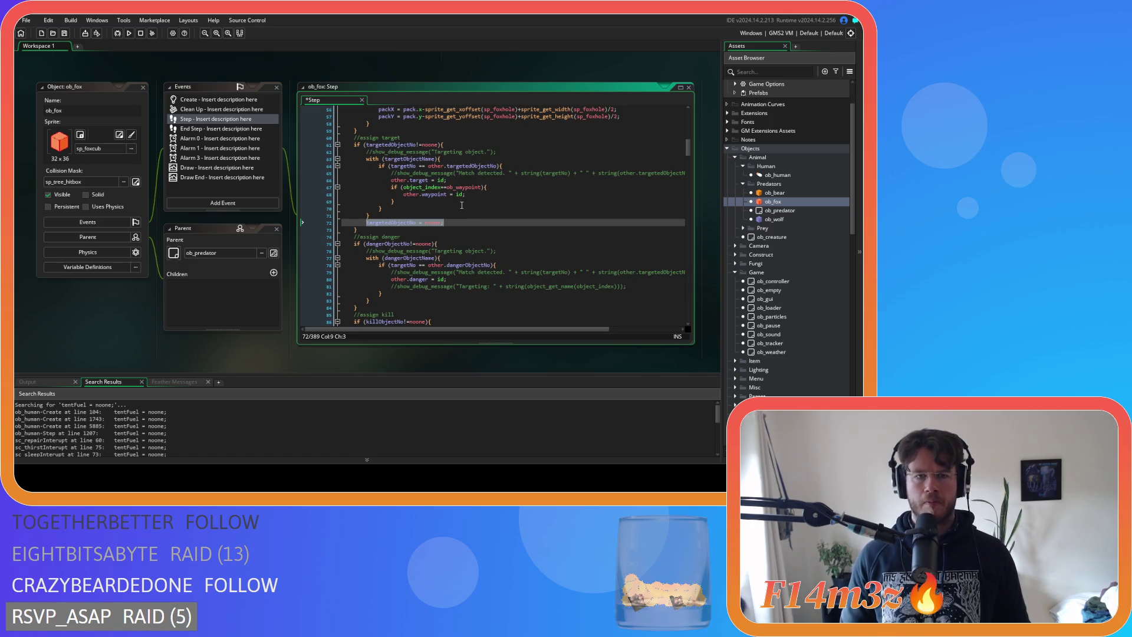
left_click(461, 206)
scroll(435, 215, "down", 2)
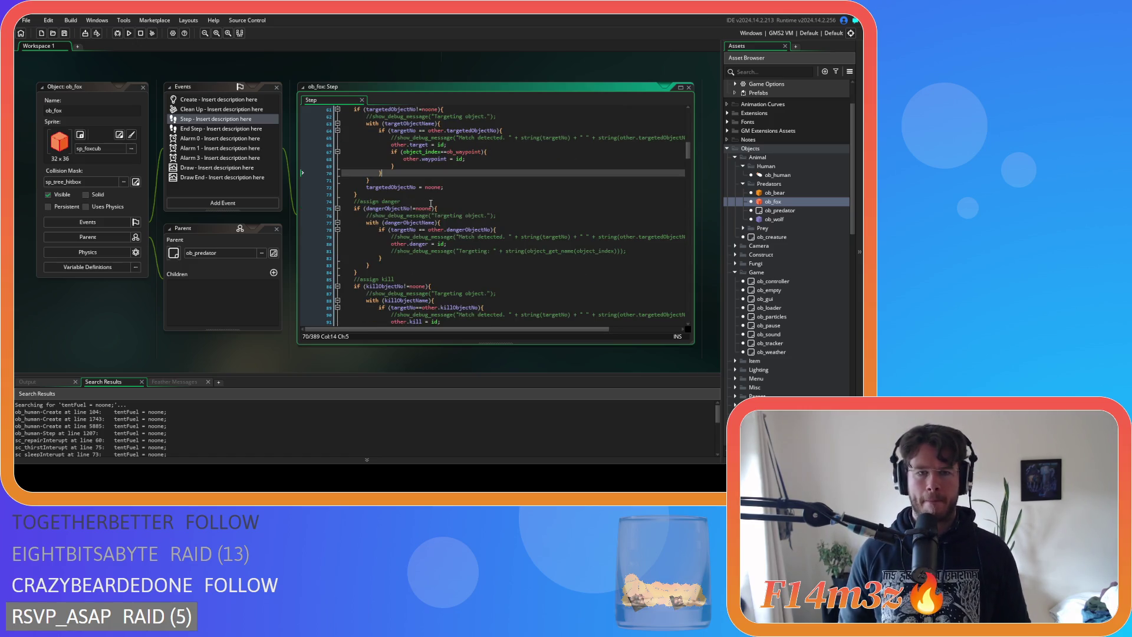